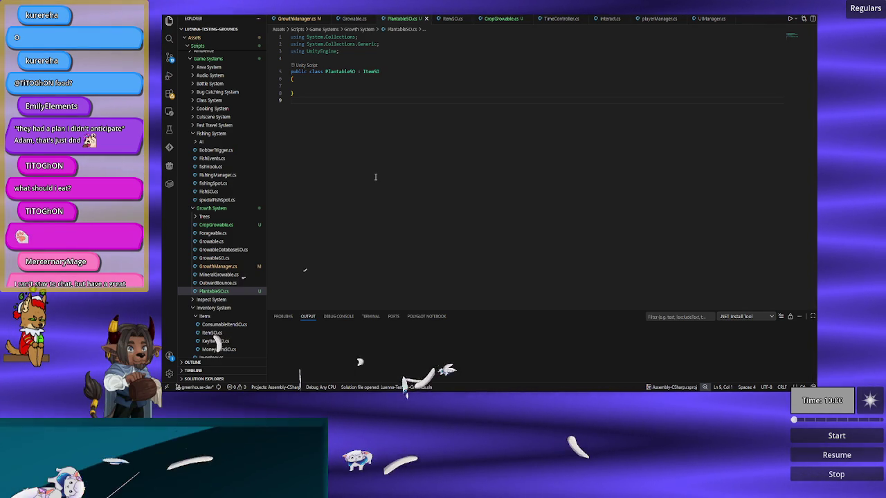
- Leave the empty PlantableSO.cs class unchanged in VS Code and return to Unity
{"action": "left_click", "coordinate": [386, 94]}
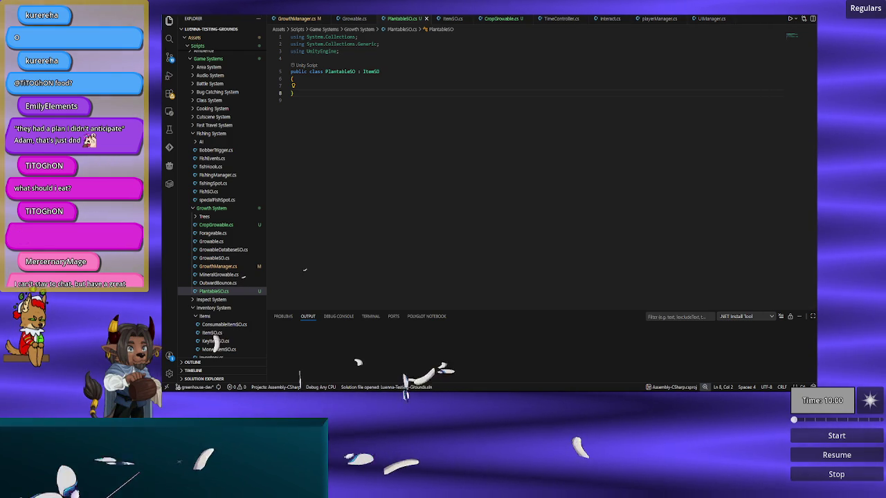
{"action": "left_click", "coordinate": [390, 119]}
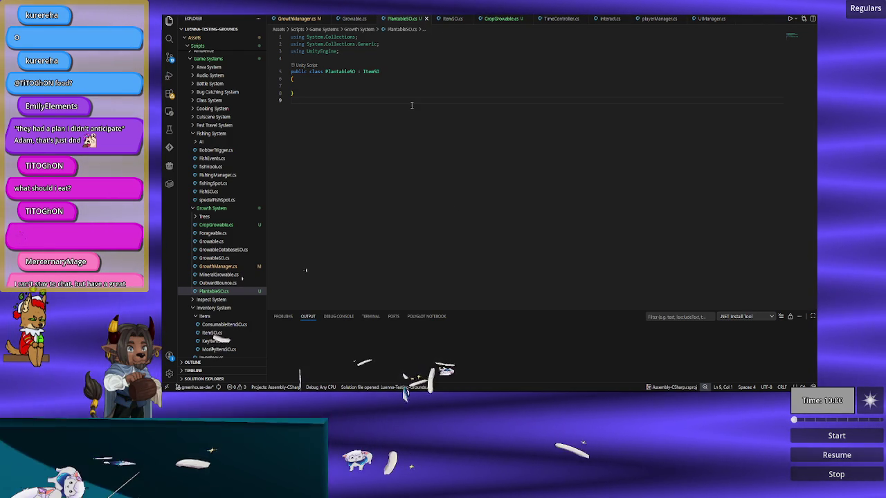
{"action": "key", "text": "alt+Tab"}
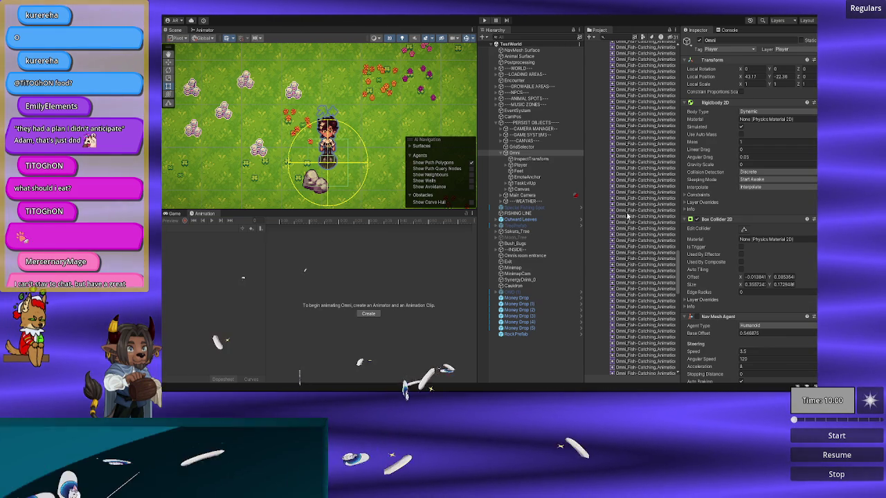
- Select the Omni_Fish-Catching_Animations_NoLine_140x140 sprite sheet in the Project panel
{"action": "scroll", "coordinate": [628, 216], "scroll_direction": "up", "scroll_amount": 1}
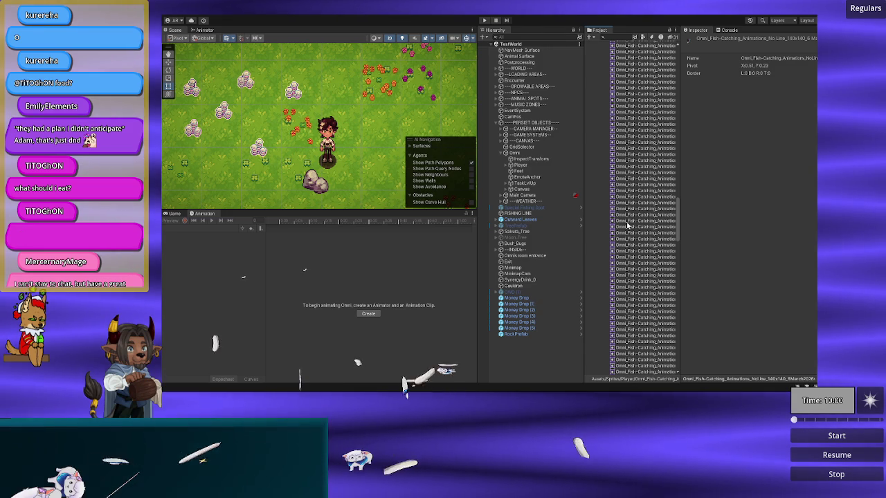
{"action": "scroll", "coordinate": [627, 226], "scroll_direction": "up", "scroll_amount": 8}
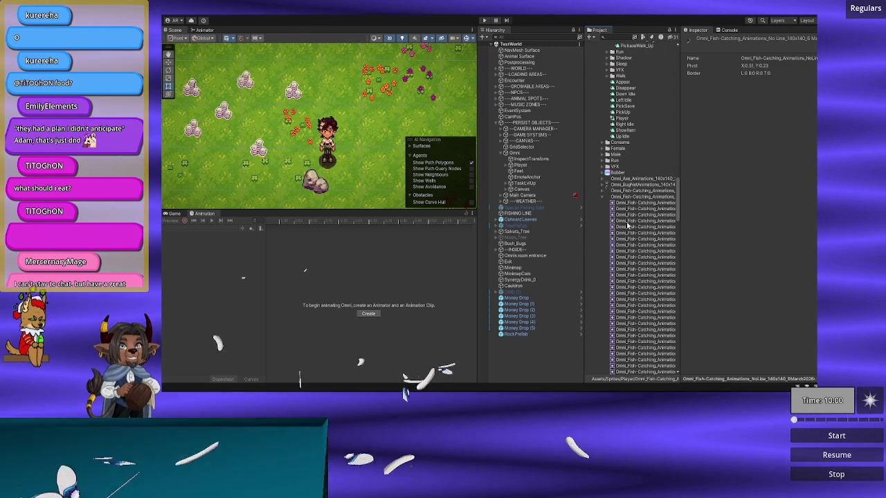
{"action": "left_click", "coordinate": [626, 197]}
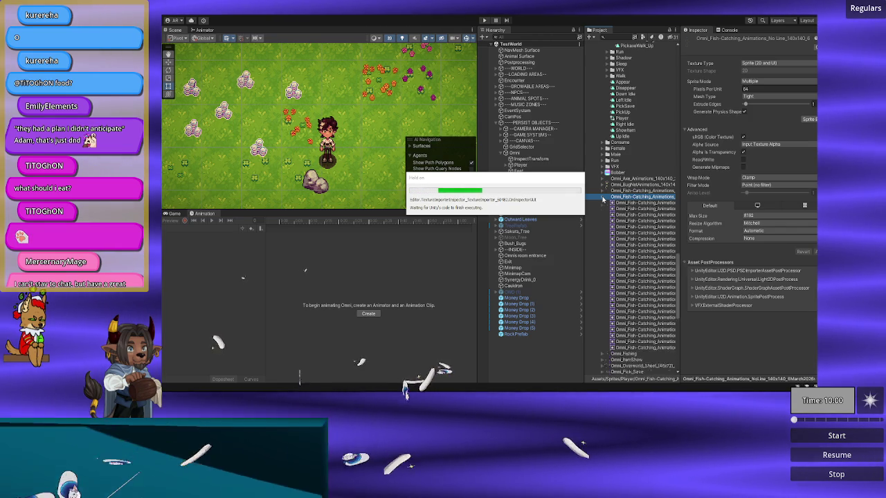
- Bring up the NoLine sheet in the Sprite Editor and zoom in on its 140×140 frames
{"action": "left_click", "coordinate": [808, 119]}
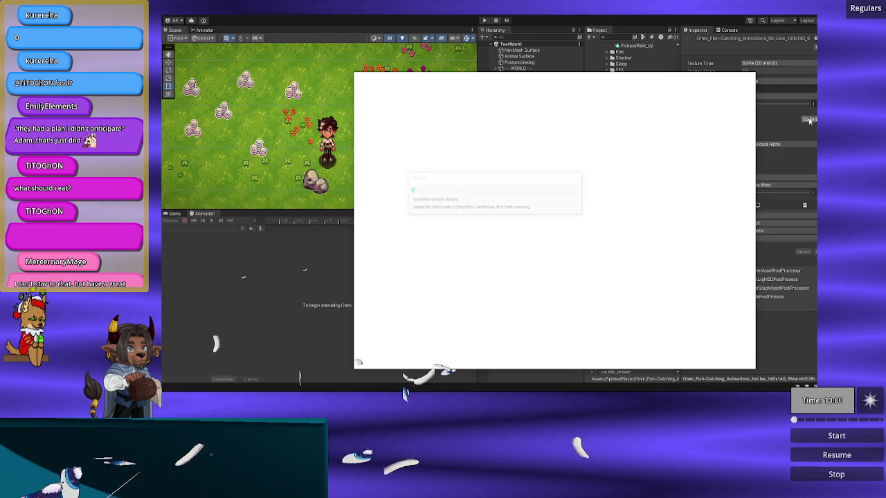
{"action": "scroll", "coordinate": [546, 155], "scroll_direction": "up", "scroll_amount": 5}
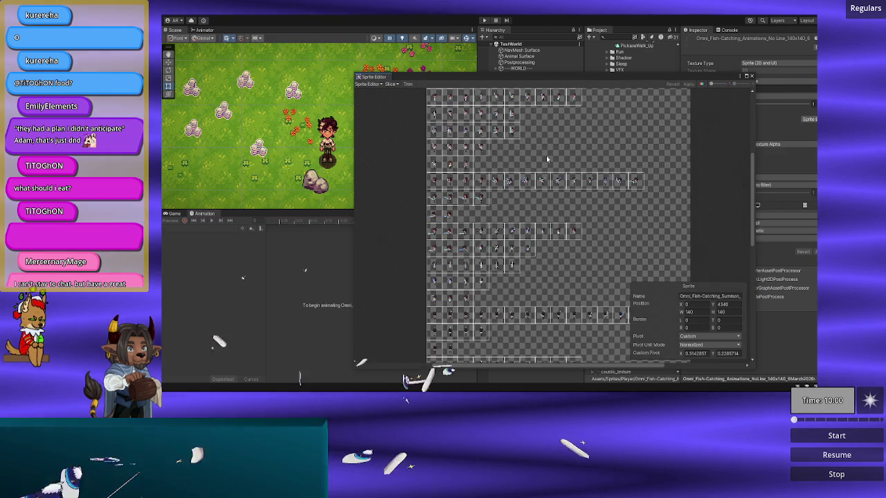
{"action": "scroll", "coordinate": [509, 228], "scroll_direction": "up", "scroll_amount": 5}
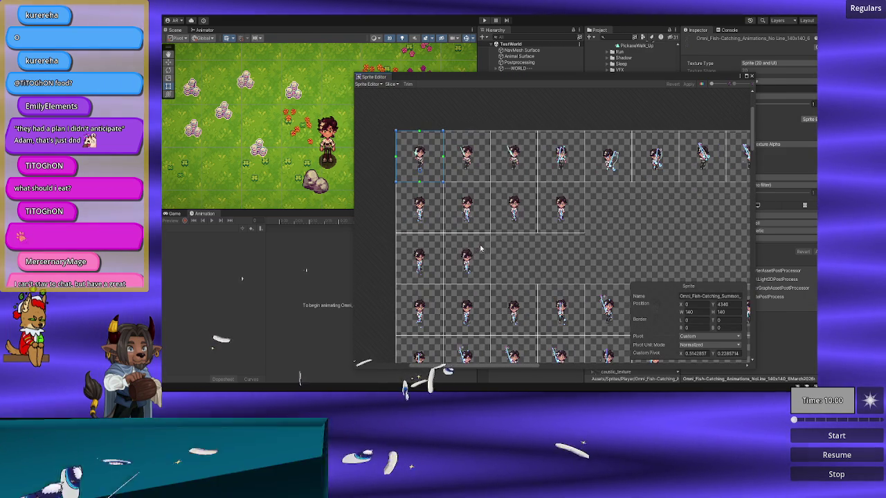
{"action": "scroll", "coordinate": [569, 275], "scroll_direction": "down", "scroll_amount": 3}
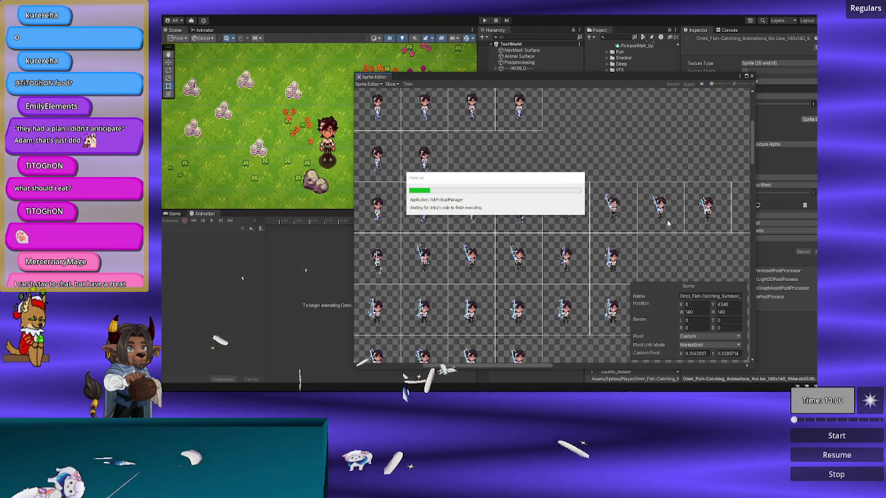
{"action": "scroll", "coordinate": [553, 180], "scroll_direction": "up", "scroll_amount": 3}
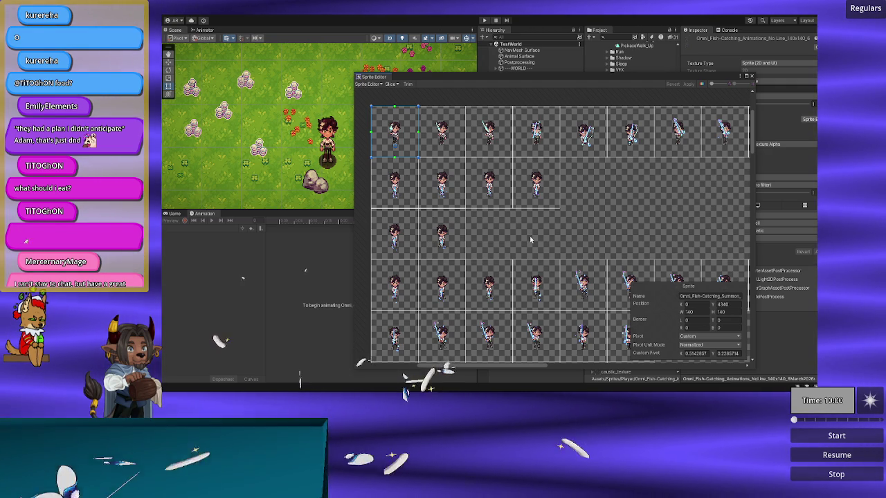
{"action": "left_click_drag", "start_coordinate": [531, 240], "coordinate": [516, 236]}
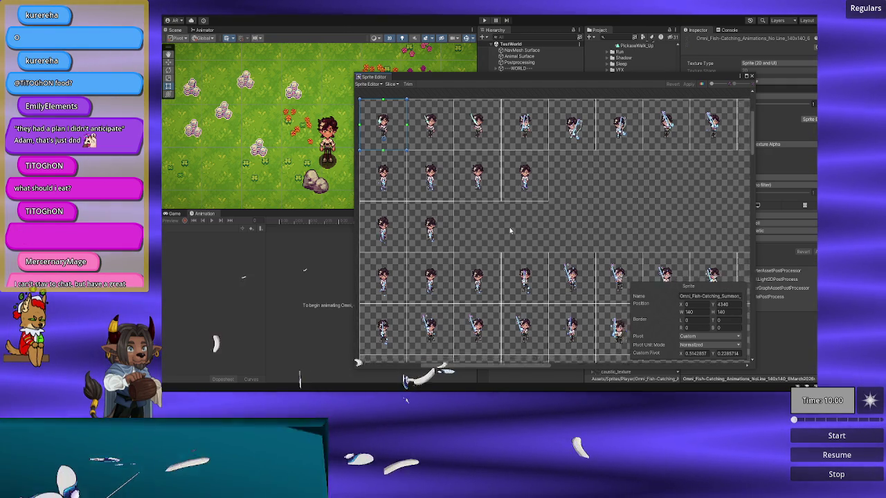
{"action": "scroll", "coordinate": [517, 236], "scroll_direction": "left", "scroll_amount": 3}
{"action": "scroll", "coordinate": [516, 236], "scroll_direction": "down", "scroll_amount": 1}
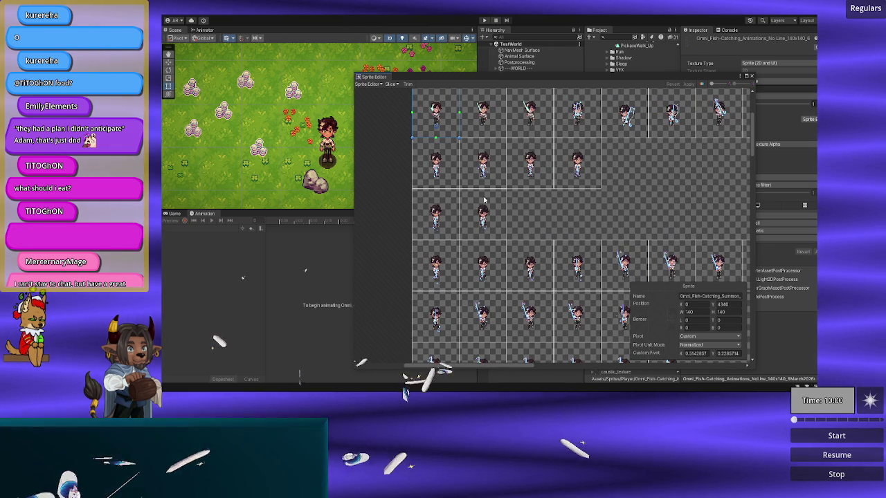
{"action": "left_click", "coordinate": [443, 172]}
- Check the frames in rows 2 and 3 to find the Reel Down sprite at X 140, Y 4060
{"action": "left_click", "coordinate": [532, 165]}
{"action": "left_click", "coordinate": [587, 164]}
{"action": "left_click_drag", "start_coordinate": [516, 210], "coordinate": [526, 191]}
{"action": "left_click", "coordinate": [449, 199]}
{"action": "left_click", "coordinate": [478, 200]}
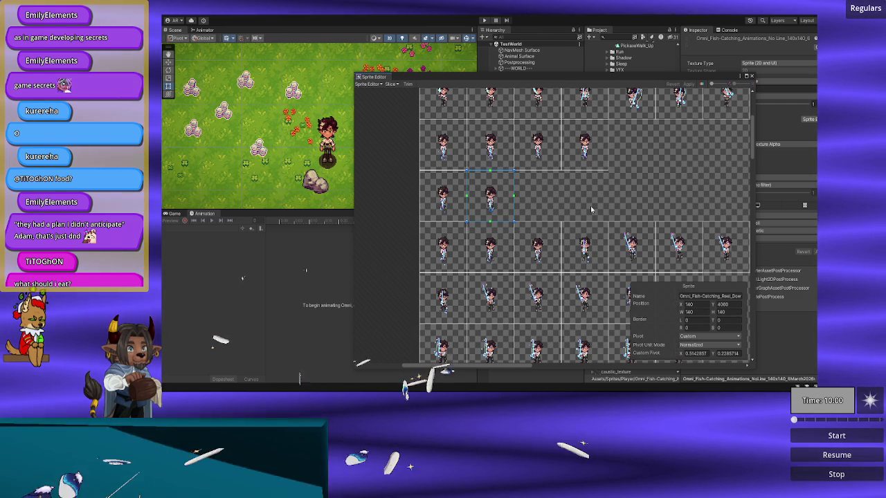
- Check the names and positions of the Reel_Down sprites across the reel rows
{"action": "scroll", "coordinate": [589, 207], "scroll_direction": "right", "scroll_amount": 1}
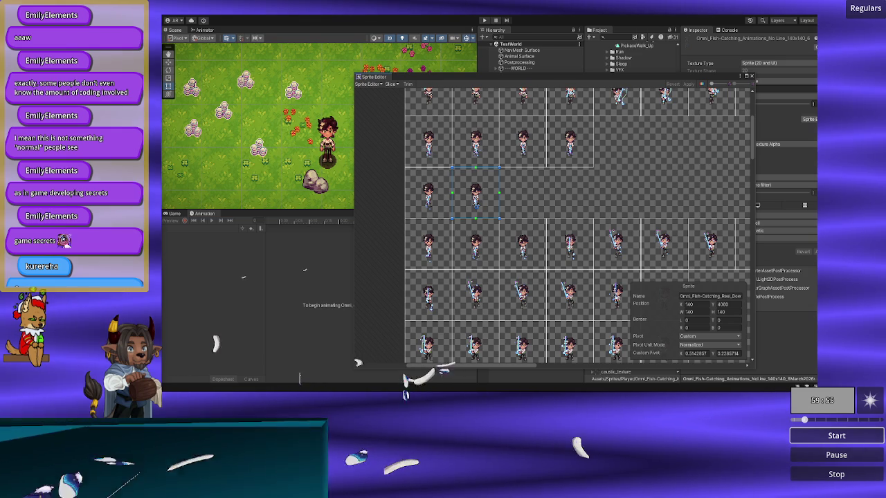
{"action": "left_click", "coordinate": [428, 202]}
{"action": "left_click", "coordinate": [423, 247]}
{"action": "left_click", "coordinate": [436, 289]}
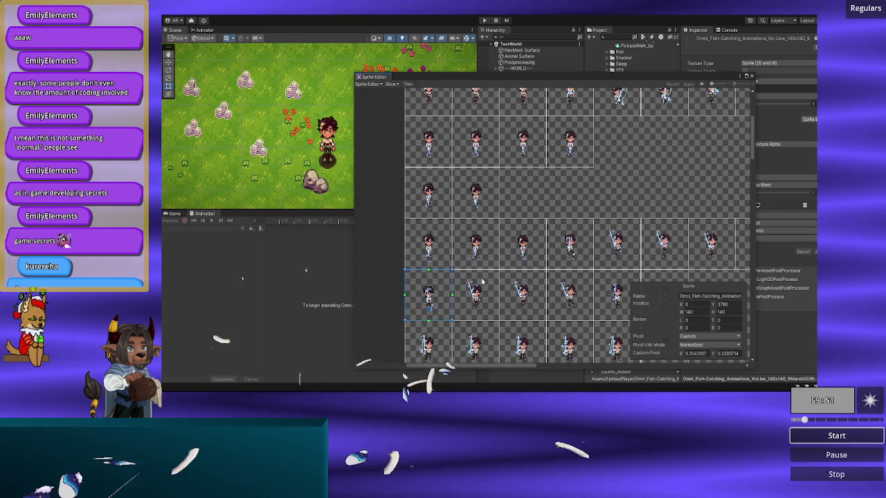
{"action": "scroll", "coordinate": [526, 251], "scroll_direction": "down", "scroll_amount": 2}
{"action": "scroll", "coordinate": [503, 242], "scroll_direction": "down", "scroll_amount": 2}
{"action": "left_click", "coordinate": [478, 248]}
{"action": "left_click", "coordinate": [533, 249]}
{"action": "left_click", "coordinate": [574, 253]}
{"action": "left_click", "coordinate": [617, 255]}
{"action": "left_click", "coordinate": [698, 252]}
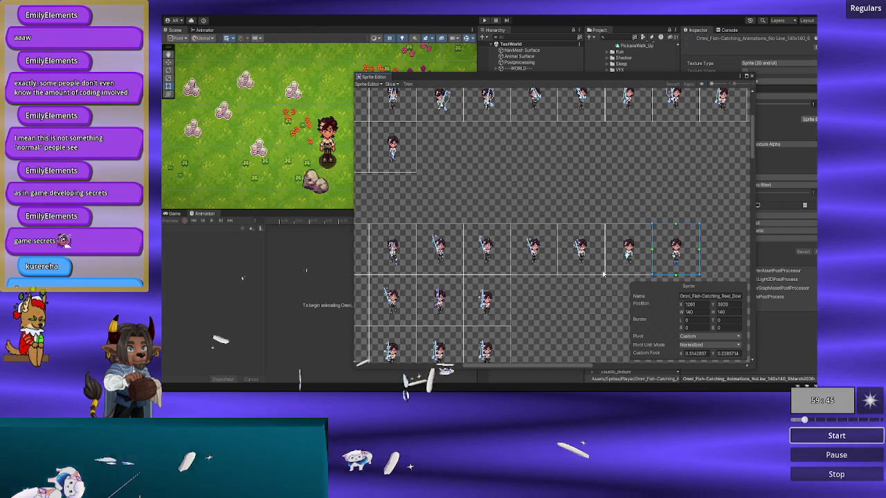
- Check the fourth-row and seven-sprite-row frames, then close the Sprite Editor
{"action": "scroll", "coordinate": [579, 285], "scroll_direction": "left", "scroll_amount": 2}
{"action": "scroll", "coordinate": [578, 284], "scroll_direction": "left", "scroll_amount": 1}
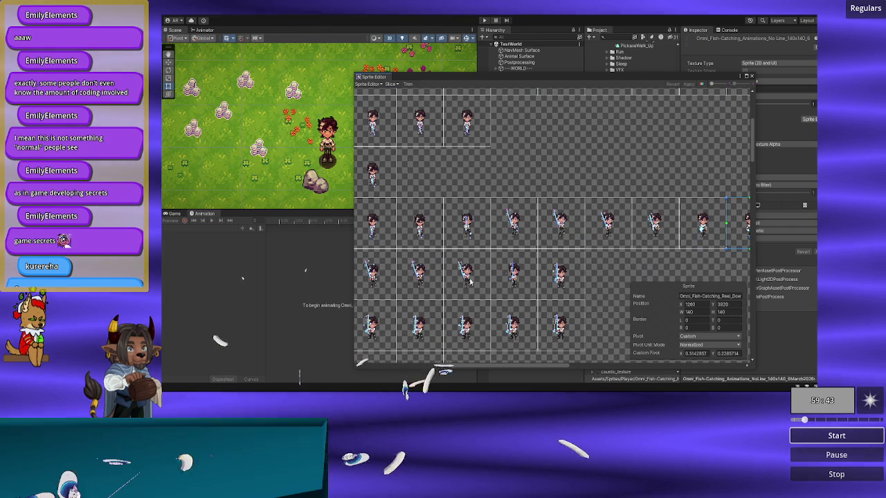
{"action": "scroll", "coordinate": [531, 269], "scroll_direction": "up", "scroll_amount": 2}
{"action": "left_click", "coordinate": [411, 258]}
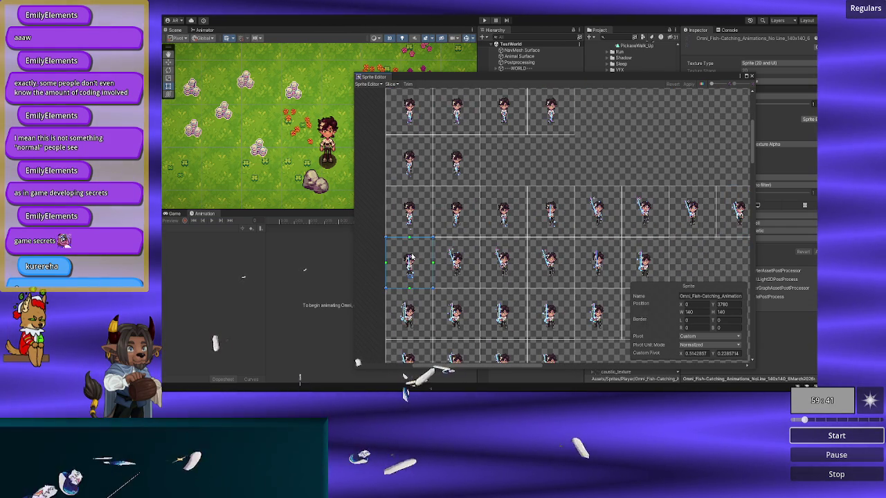
{"action": "scroll", "coordinate": [418, 242], "scroll_direction": "down", "scroll_amount": 3}
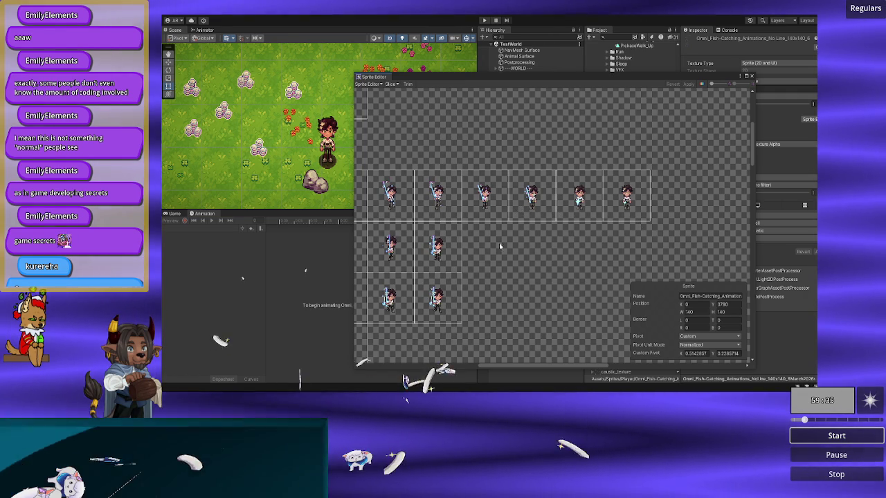
{"action": "scroll", "coordinate": [519, 243], "scroll_direction": "down", "scroll_amount": 3}
{"action": "left_click", "coordinate": [530, 218]}
{"action": "scroll", "coordinate": [536, 249], "scroll_direction": "up", "scroll_amount": 3}
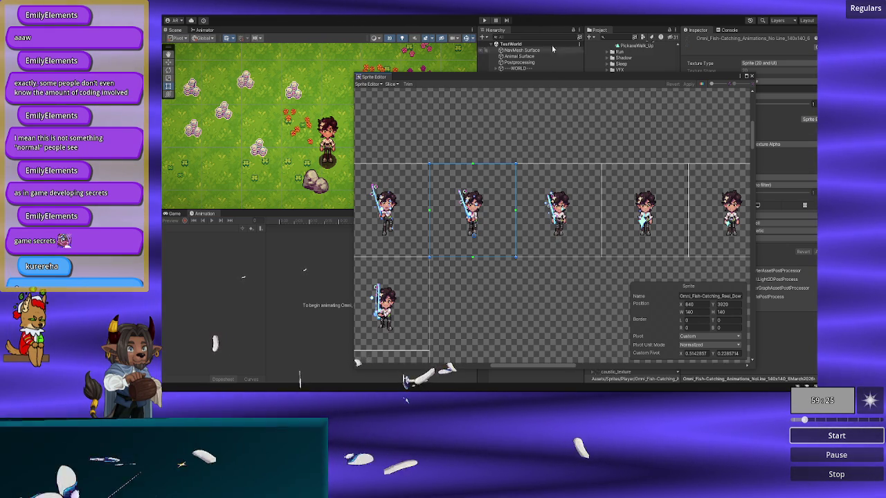
{"action": "left_click", "coordinate": [751, 75]}
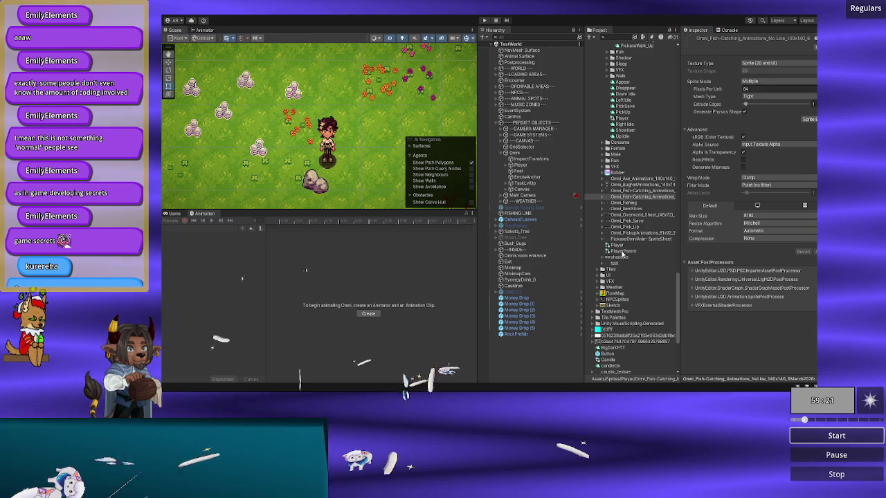
- Select the 140x104 fish-catching sheet and browse its list of sprites
{"action": "left_click", "coordinate": [631, 192]}
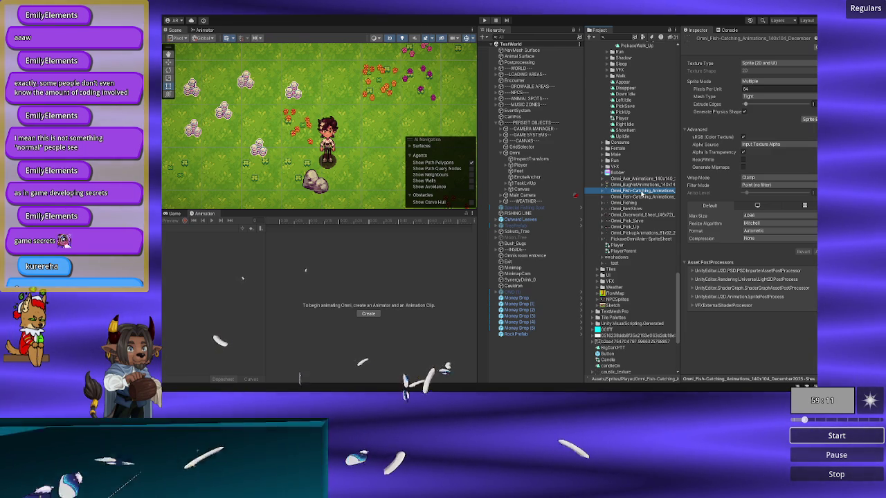
{"action": "left_click", "coordinate": [605, 191]}
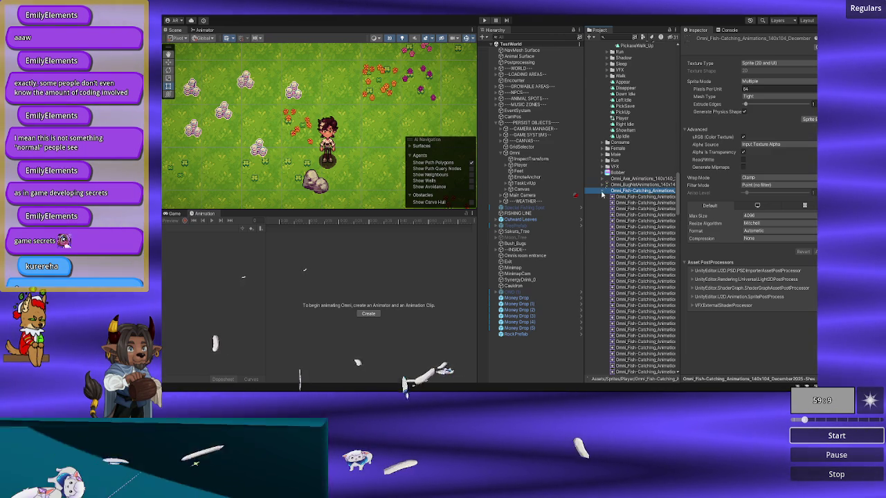
{"action": "scroll", "coordinate": [635, 201], "scroll_direction": "down", "scroll_amount": 5}
{"action": "scroll", "coordinate": [636, 264], "scroll_direction": "up", "scroll_amount": 5}
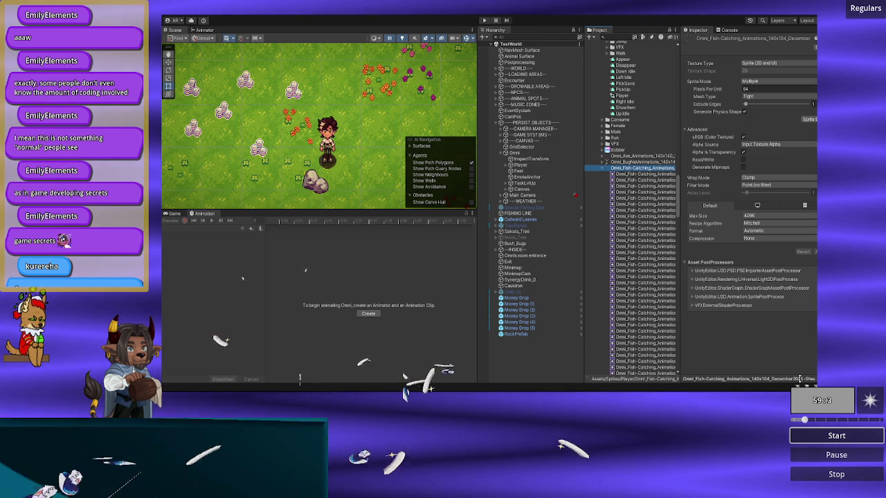
{"action": "left_click", "coordinate": [641, 163]}
{"action": "left_click", "coordinate": [629, 169]}
{"action": "left_click", "coordinate": [605, 168]}
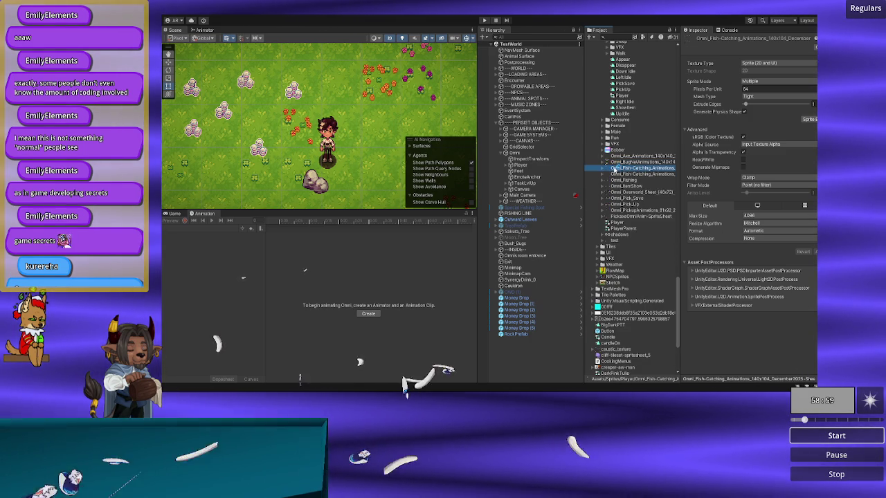
- Compare the No_Line and 140x104 sheets' settings, then show the 140x104 sheet in the Sprite Editor
{"action": "left_click", "coordinate": [652, 174]}
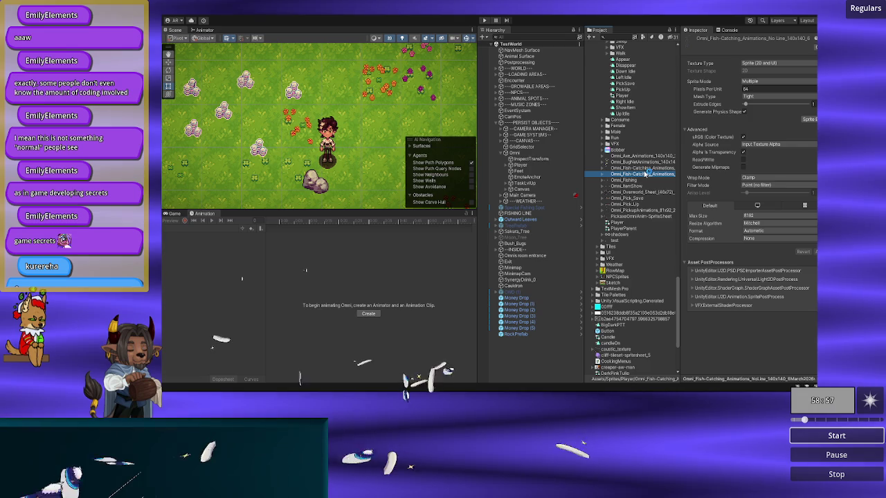
{"action": "left_click", "coordinate": [644, 169]}
{"action": "left_click", "coordinate": [645, 174]}
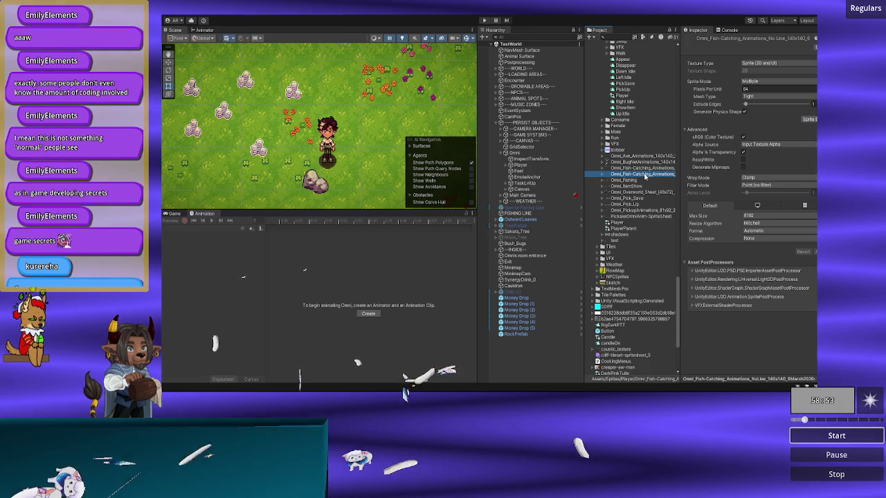
{"action": "left_click", "coordinate": [649, 169]}
{"action": "left_click", "coordinate": [808, 119]}
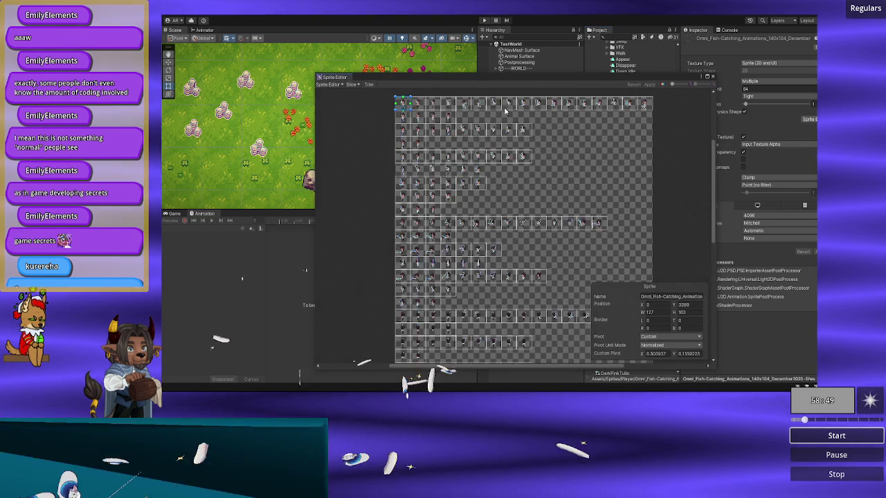
{"action": "scroll", "coordinate": [505, 111], "scroll_direction": "up", "scroll_amount": 5}
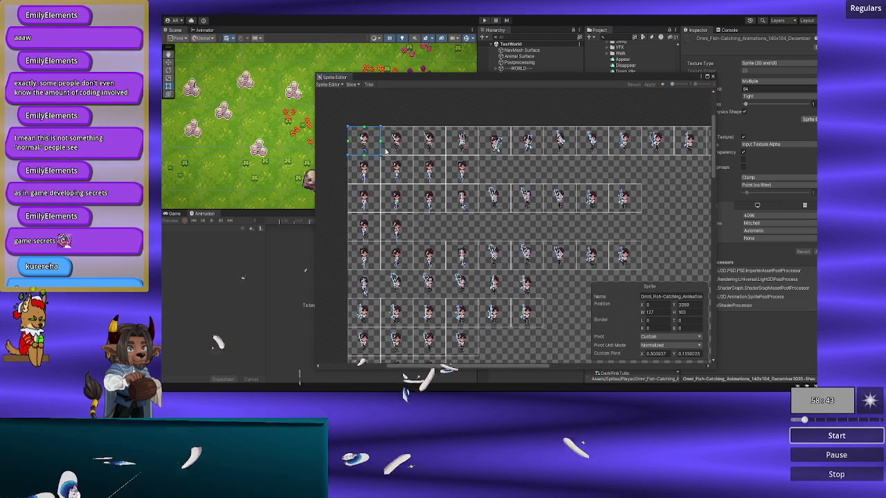
{"action": "mouse_move", "coordinate": [392, 157]}
{"action": "left_mouse_down"}
{"action": "mouse_move", "coordinate": [333, 263]}
{"action": "mouse_move", "coordinate": [603, 148]}
{"action": "left_mouse_up"}
{"action": "scroll", "coordinate": [565, 228], "scroll_direction": "down", "scroll_amount": 2}
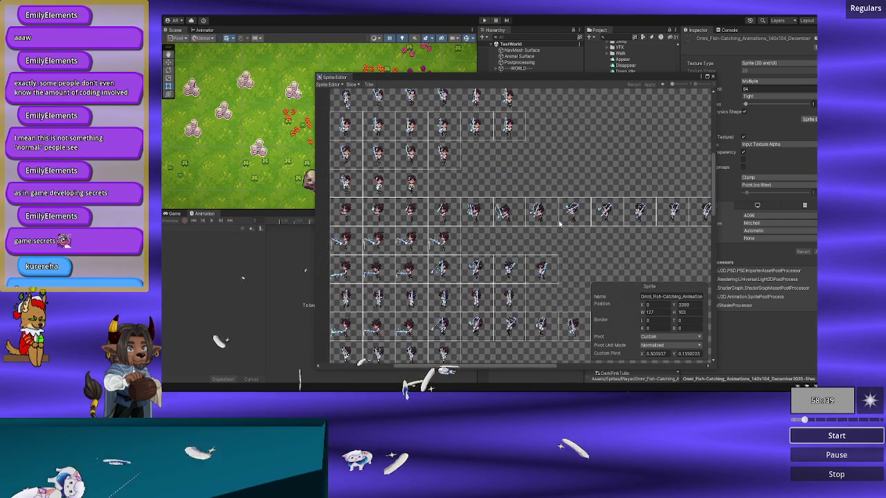
{"action": "scroll", "coordinate": [544, 207], "scroll_direction": "down", "scroll_amount": 2}
{"action": "scroll", "coordinate": [548, 107], "scroll_direction": "up", "scroll_amount": 2}
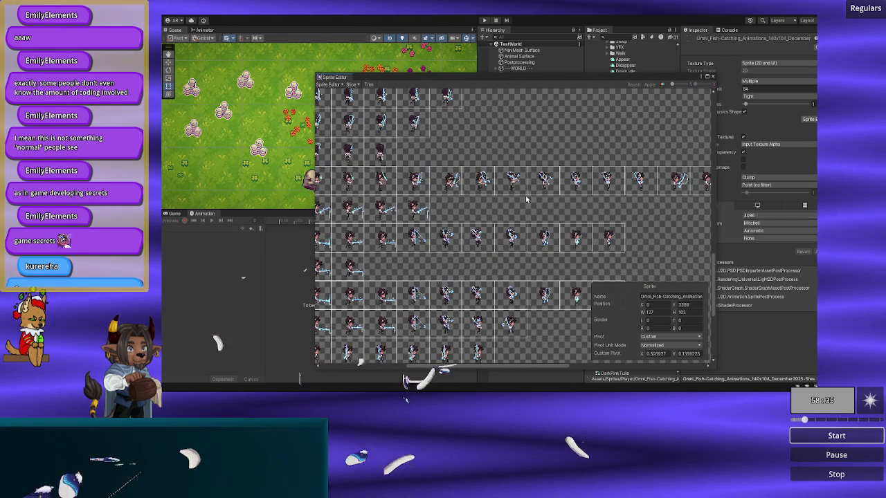
{"action": "scroll", "coordinate": [512, 228], "scroll_direction": "up", "scroll_amount": 2}
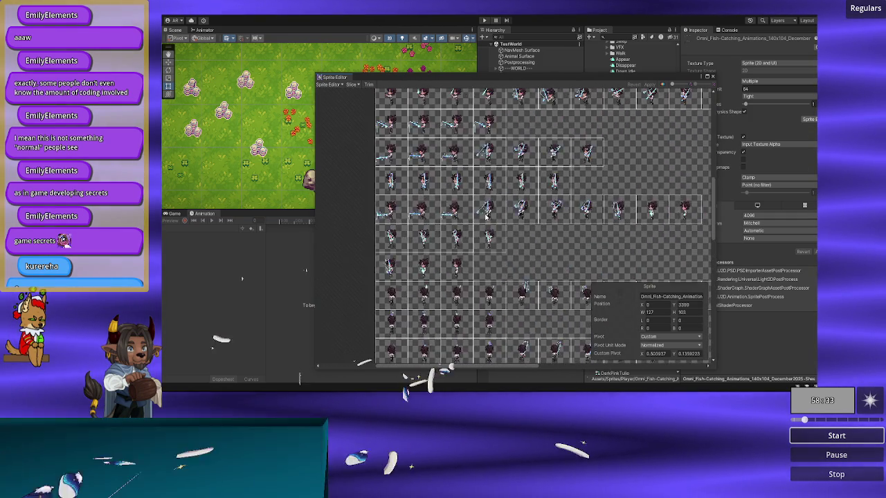
{"action": "scroll", "coordinate": [464, 246], "scroll_direction": "up", "scroll_amount": 3}
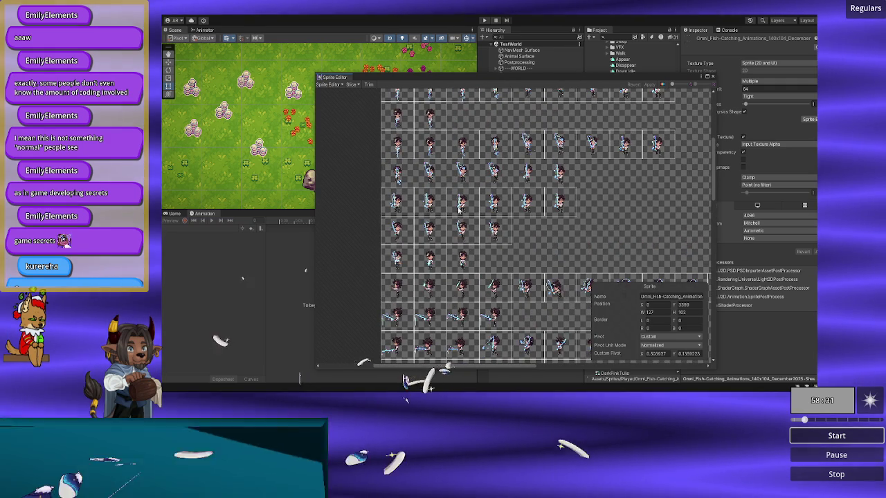
{"action": "scroll", "coordinate": [459, 210], "scroll_direction": "up", "scroll_amount": 2}
{"action": "scroll", "coordinate": [458, 231], "scroll_direction": "up", "scroll_amount": 3}
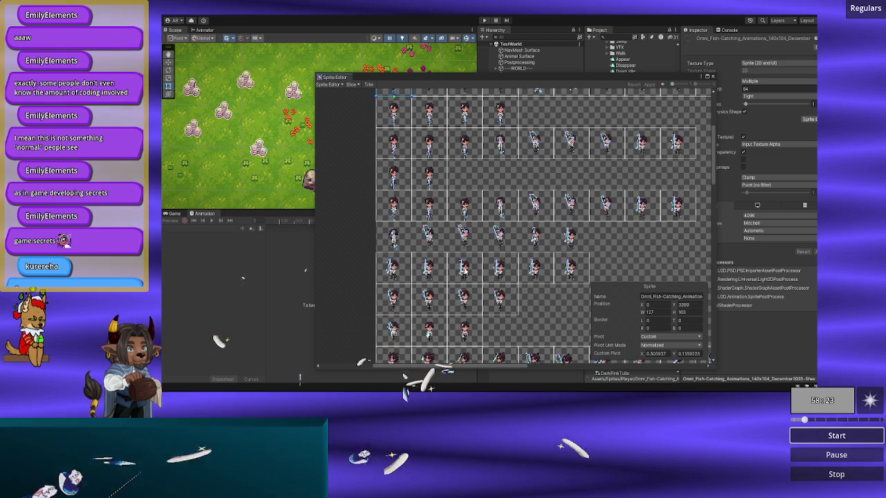
{"action": "scroll", "coordinate": [583, 253], "scroll_direction": "right", "scroll_amount": 2}
{"action": "scroll", "coordinate": [584, 253], "scroll_direction": "down", "scroll_amount": 2}
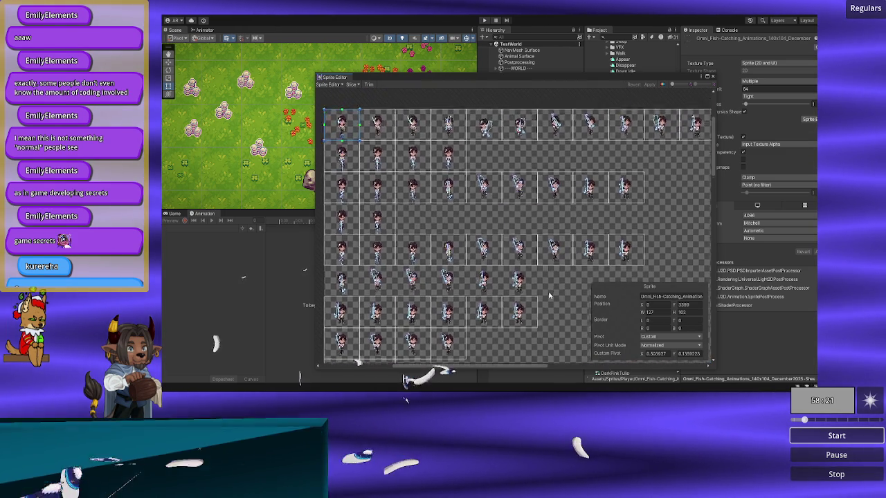
{"action": "scroll", "coordinate": [540, 242], "scroll_direction": "up", "scroll_amount": 2}
{"action": "scroll", "coordinate": [532, 237], "scroll_direction": "down", "scroll_amount": 2}
{"action": "scroll", "coordinate": [401, 231], "scroll_direction": "up", "scroll_amount": 2}
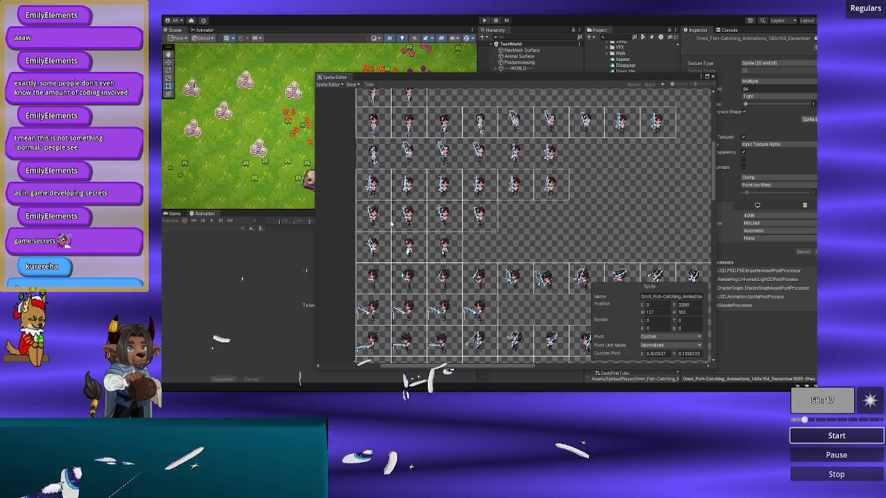
- Read one fishing frame's full name in its Name field, then close the Sprite Editor
{"action": "left_click", "coordinate": [385, 222]}
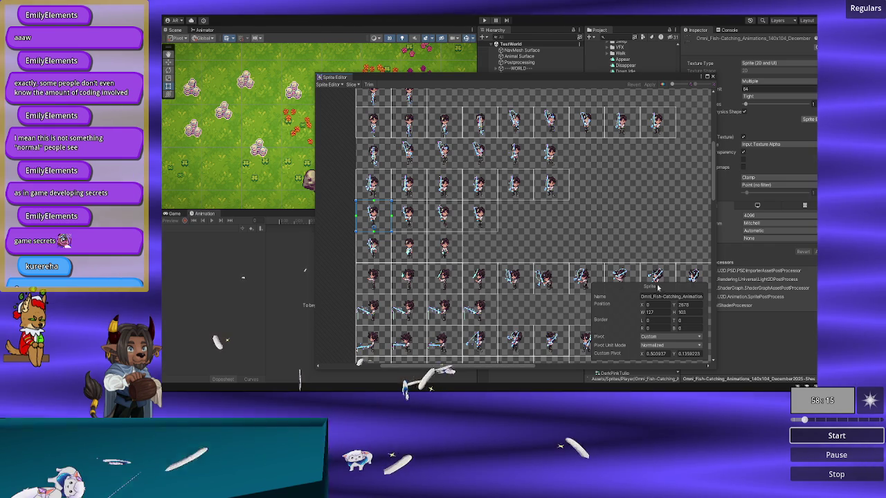
{"action": "left_click", "coordinate": [658, 296]}
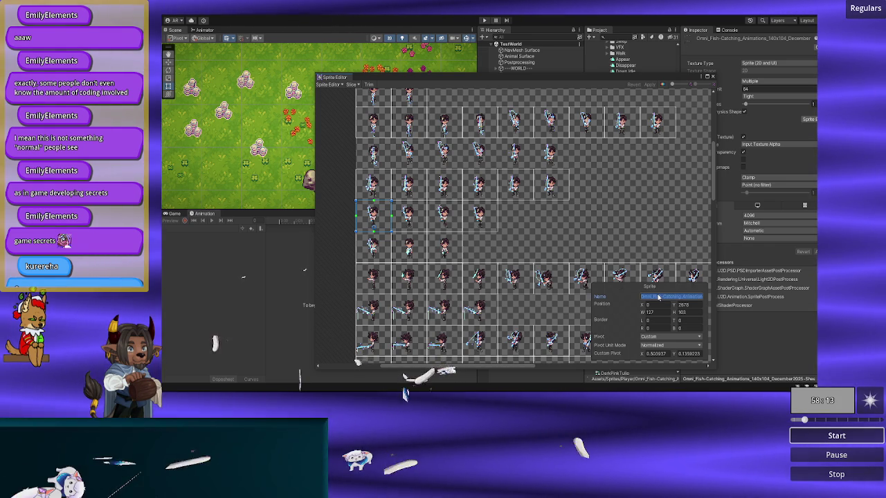
{"action": "key", "text": "End"}
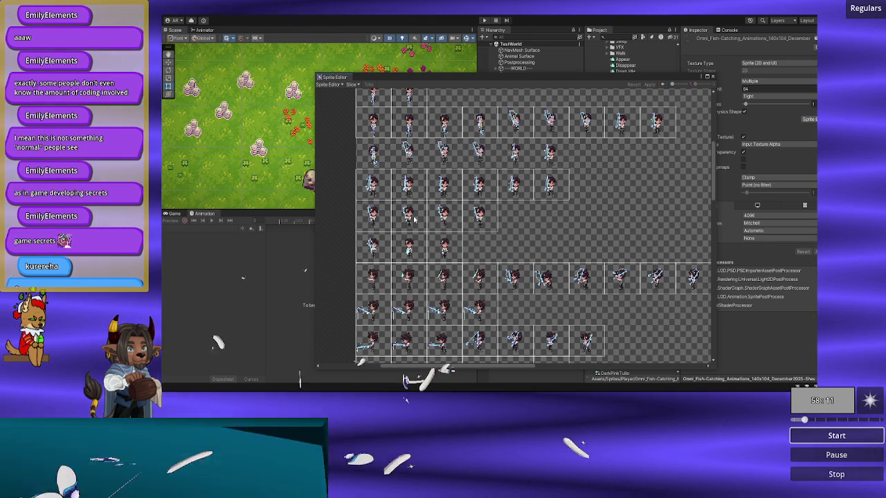
{"action": "left_click", "coordinate": [671, 298]}
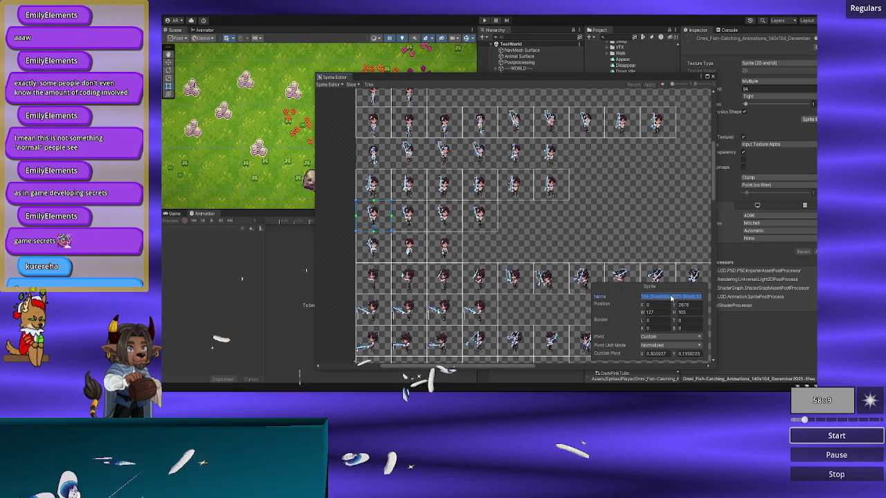
{"action": "key", "text": "Left"}
{"action": "key", "text": "Left"}
{"action": "key", "text": "Left"}
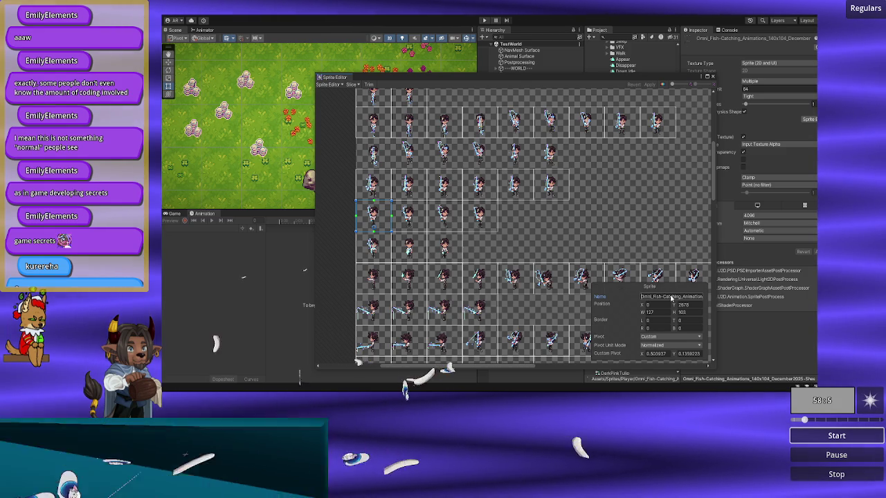
{"action": "left_click", "coordinate": [713, 76]}
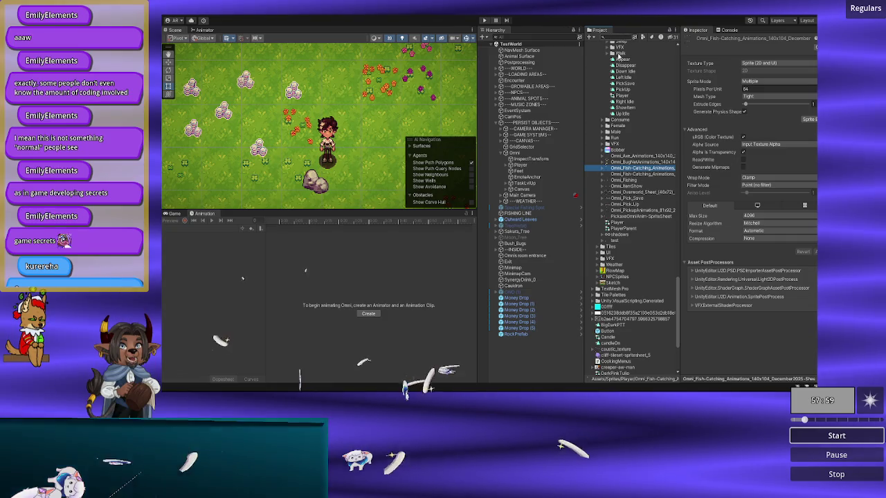
- Select the Player and load its FishingBIdle_Down clip in the Animation window at frame 0
{"action": "left_click", "coordinate": [615, 174]}
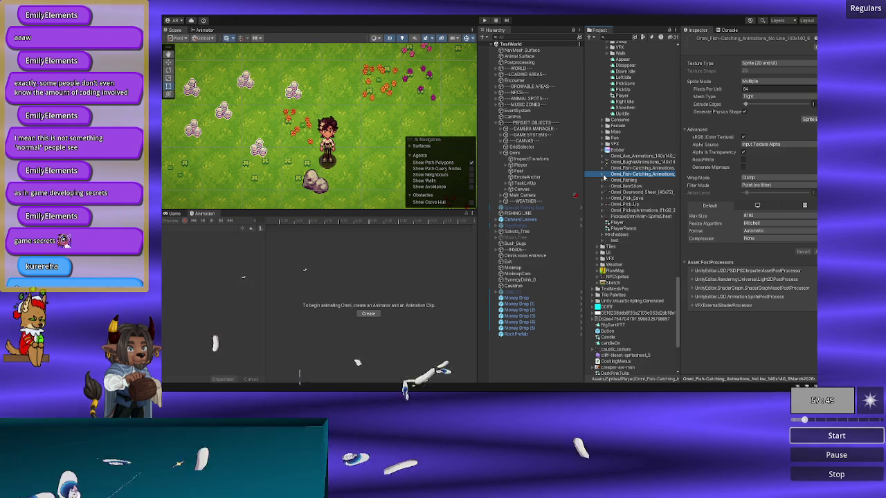
{"action": "left_click", "coordinate": [538, 166]}
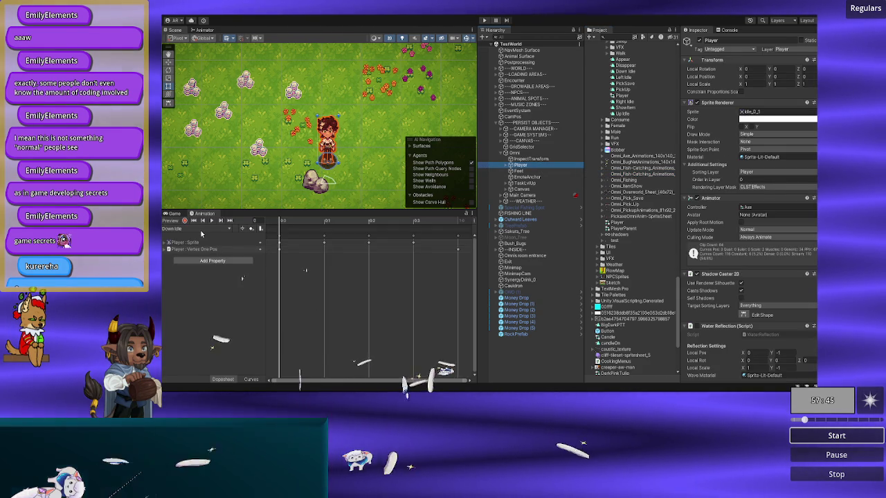
{"action": "left_click", "coordinate": [193, 231]}
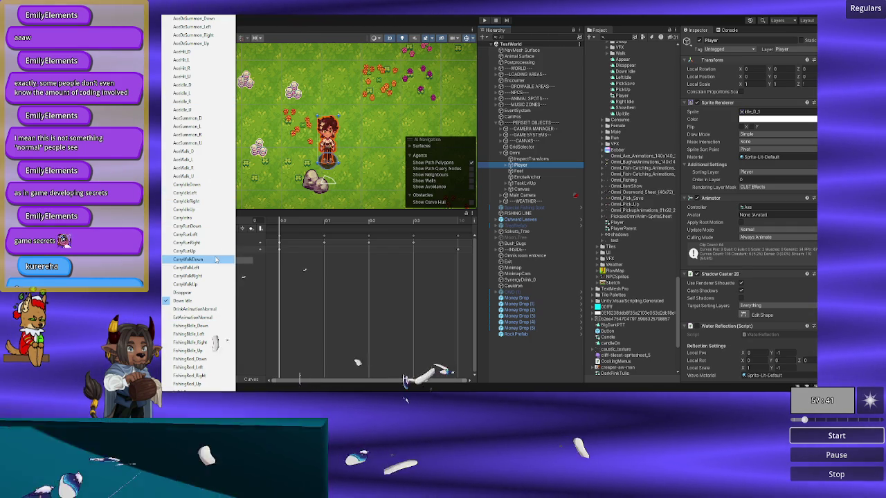
{"action": "left_click", "coordinate": [209, 326]}
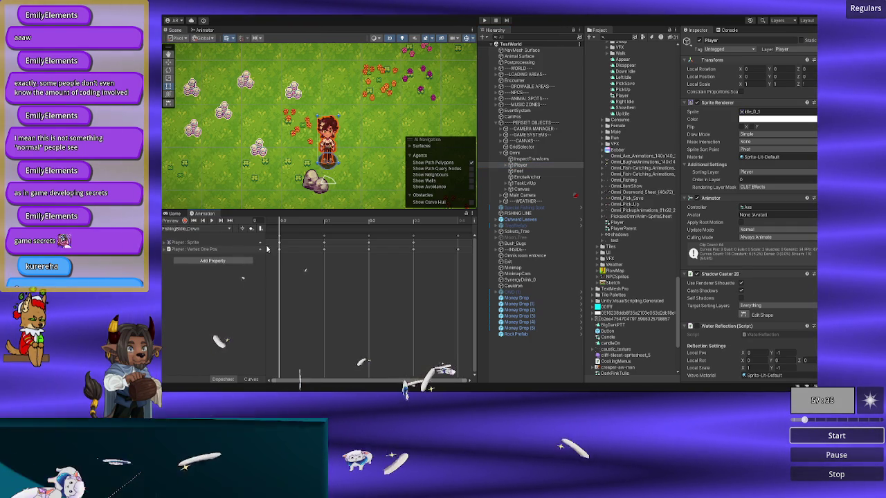
{"action": "left_click", "coordinate": [317, 223]}
- Frame the player, compare FishingBIdle_Down frames 0 and 1, then bring up the Sprite picker
{"action": "key", "text": "f"}
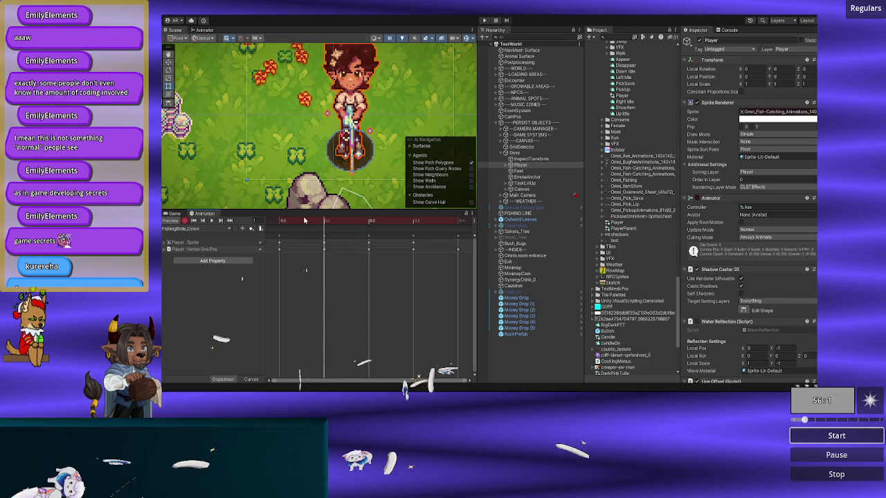
{"action": "left_click", "coordinate": [299, 221]}
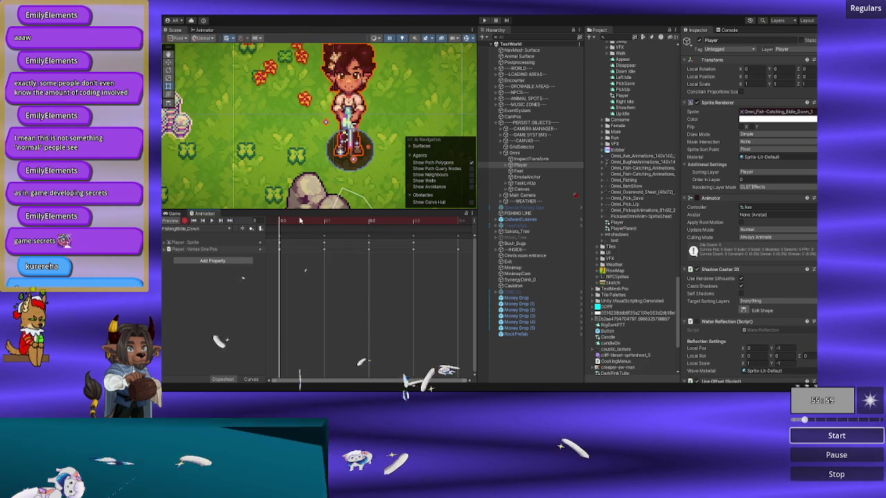
{"action": "left_click", "coordinate": [306, 221]}
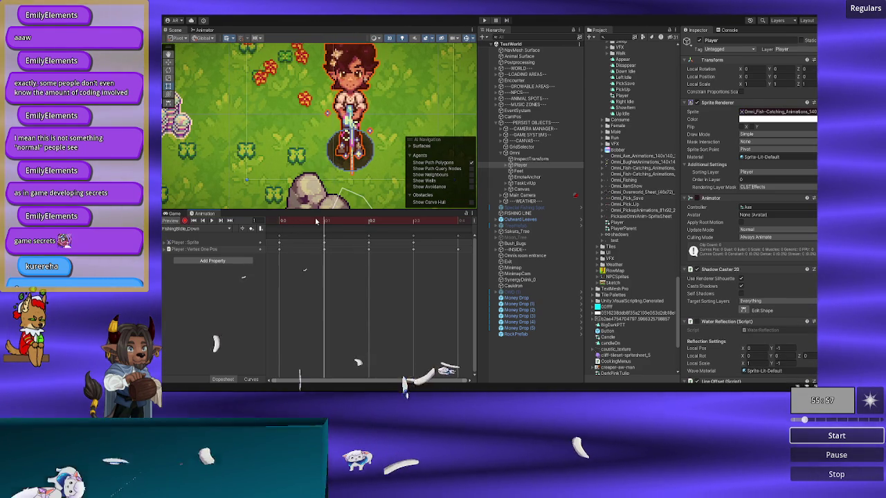
{"action": "left_click", "coordinate": [300, 220]}
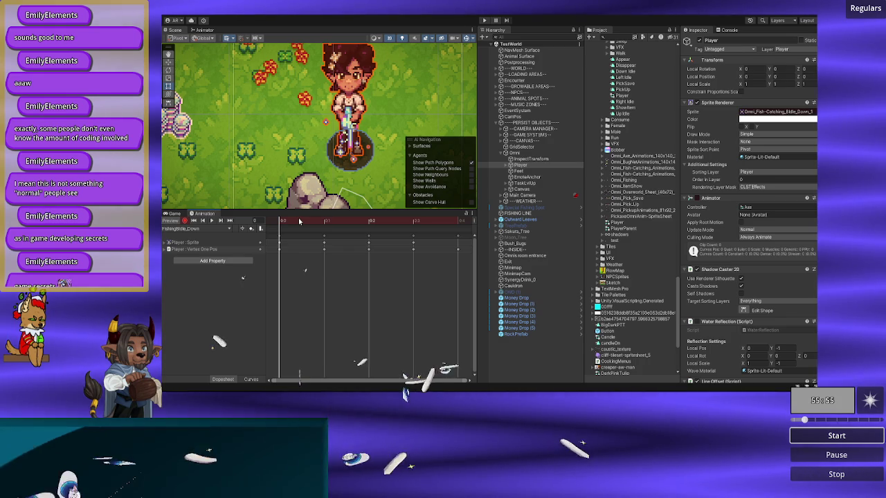
{"action": "left_click", "coordinate": [308, 219]}
{"action": "left_click", "coordinate": [299, 220]}
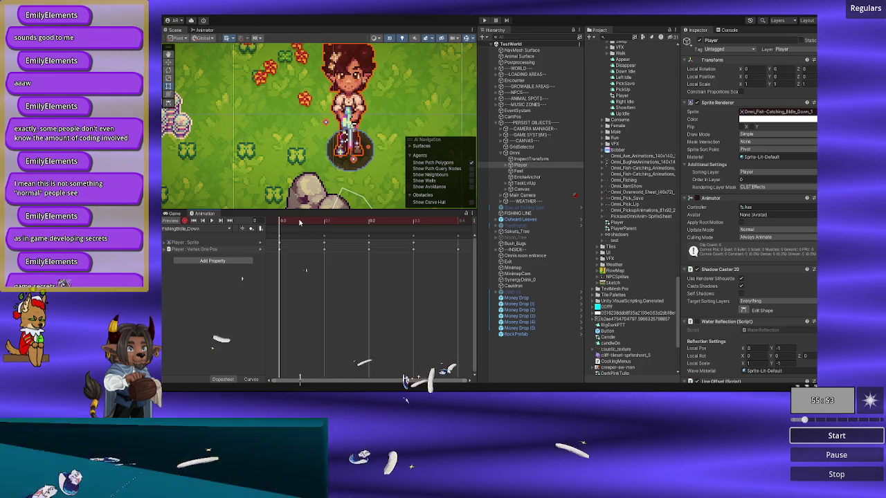
{"action": "left_click", "coordinate": [318, 220]}
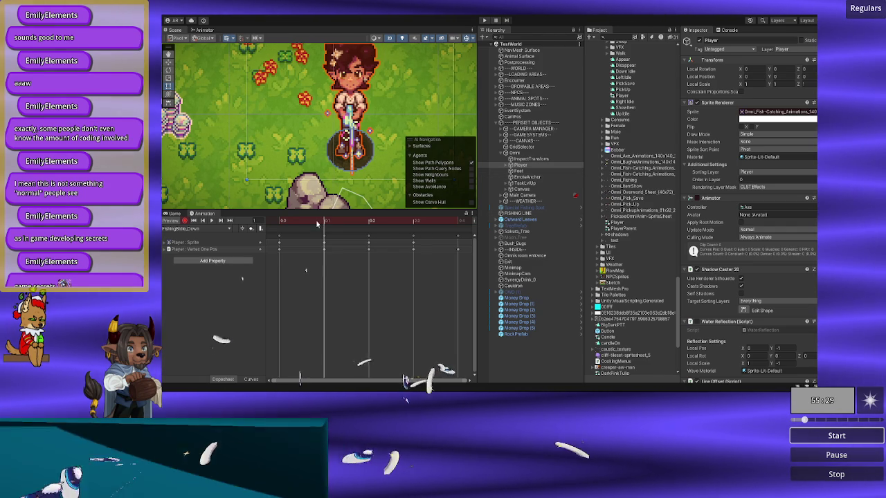
{"action": "left_click", "coordinate": [284, 222]}
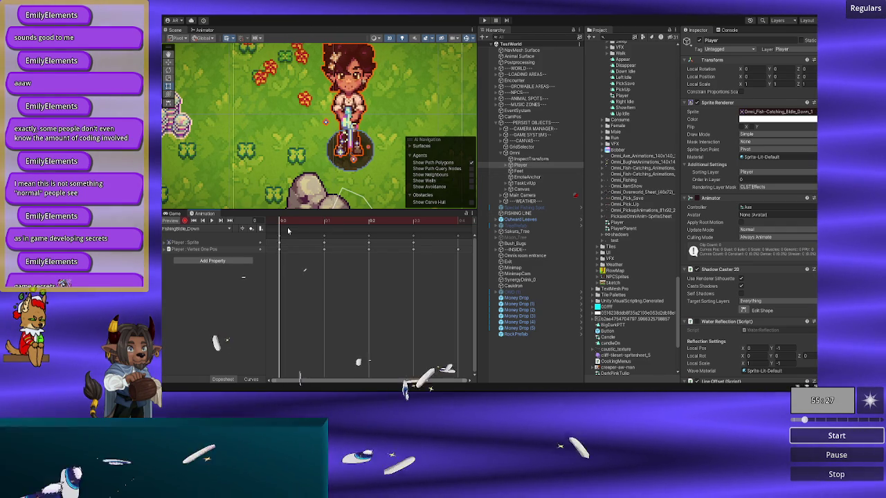
{"action": "left_click", "coordinate": [325, 228]}
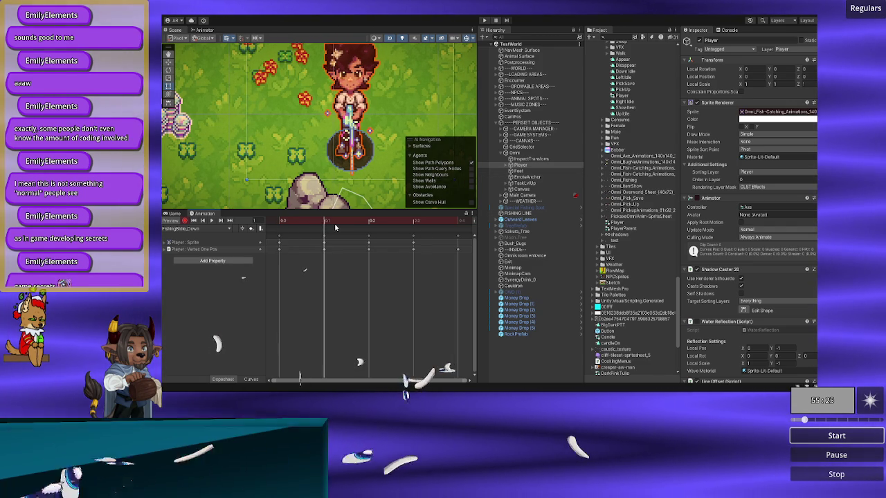
{"action": "left_click", "coordinate": [284, 227]}
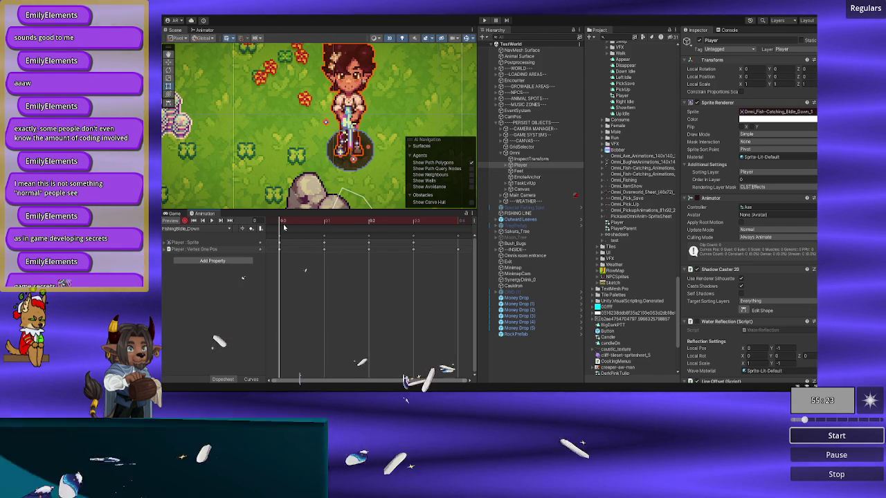
{"action": "left_click", "coordinate": [320, 223]}
{"action": "left_click", "coordinate": [267, 222]}
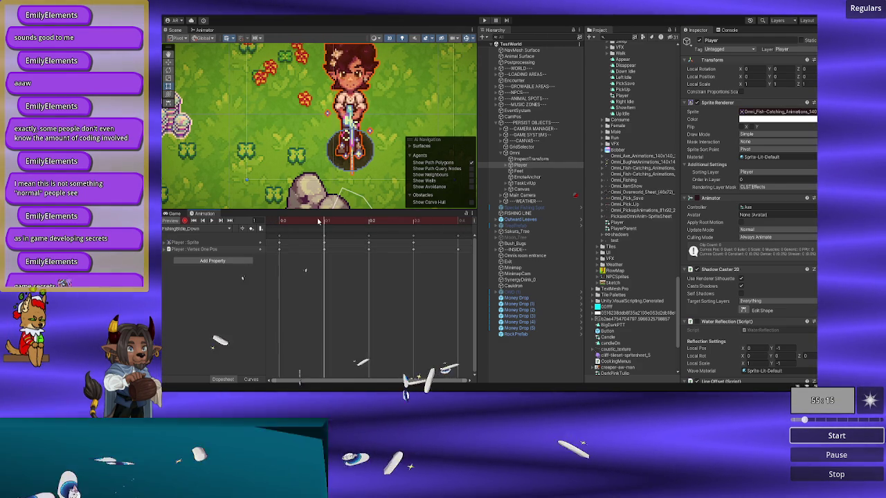
{"action": "left_click", "coordinate": [813, 112]}
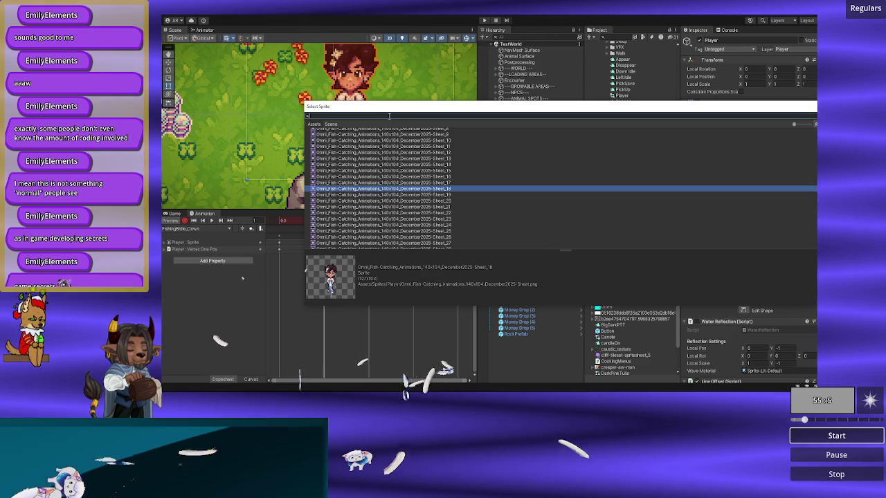
- Search 'catching' in the sprite picker and assign Bidle_Down_2 to the current keyframe
{"action": "type", "text": "catching"}
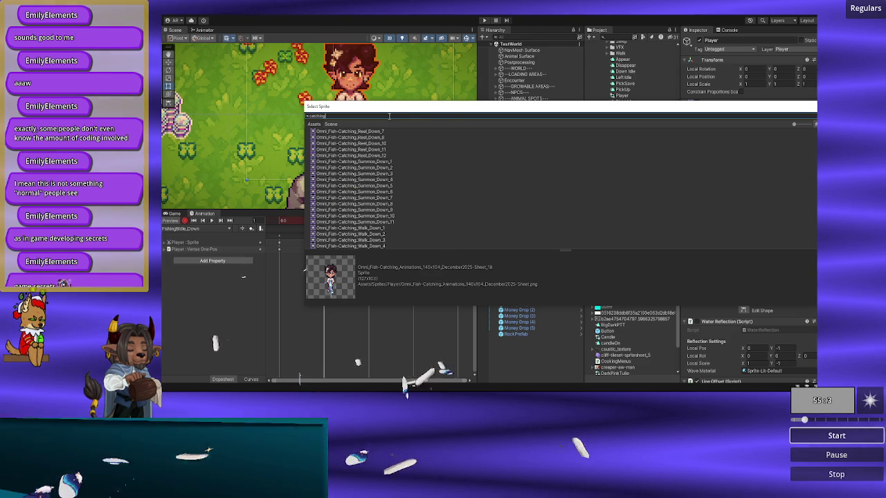
{"action": "scroll", "coordinate": [397, 199], "scroll_direction": "up", "scroll_amount": 5}
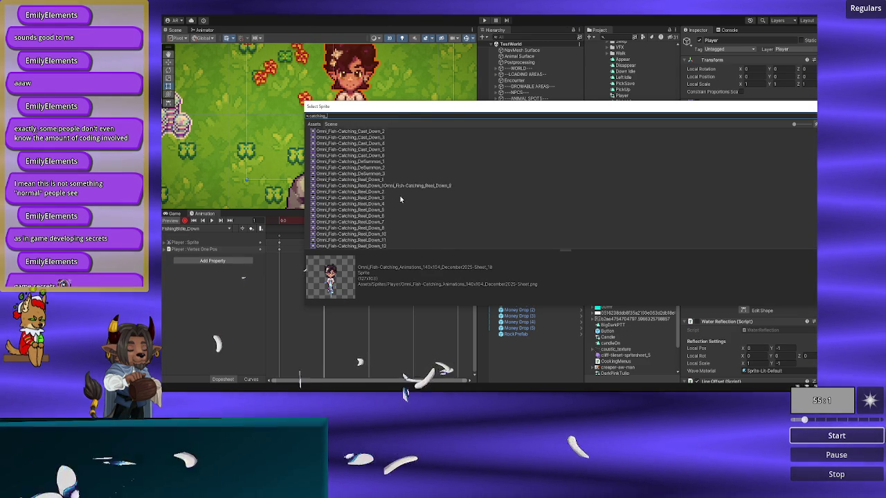
{"action": "double_click", "coordinate": [384, 153]}
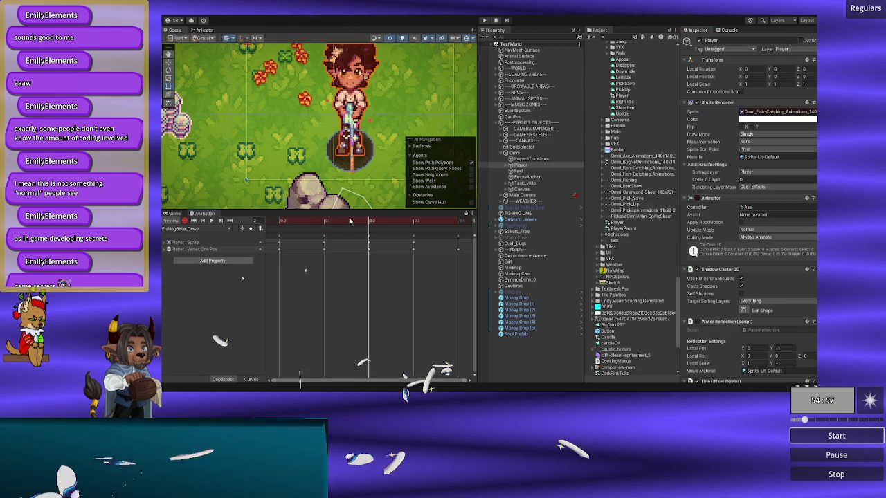
- Move to the next keyframe and assign it the Bidle_Down_3 sprite via a 'catching' search
{"action": "left_click", "coordinate": [322, 221]}
{"action": "mouse_move", "coordinate": [319, 223]}
{"action": "left_mouse_down"}
{"action": "mouse_move", "coordinate": [370, 220]}
{"action": "mouse_move", "coordinate": [291, 223]}
{"action": "mouse_move", "coordinate": [378, 222]}
{"action": "mouse_move", "coordinate": [285, 227]}
{"action": "mouse_move", "coordinate": [363, 227]}
{"action": "left_mouse_up"}
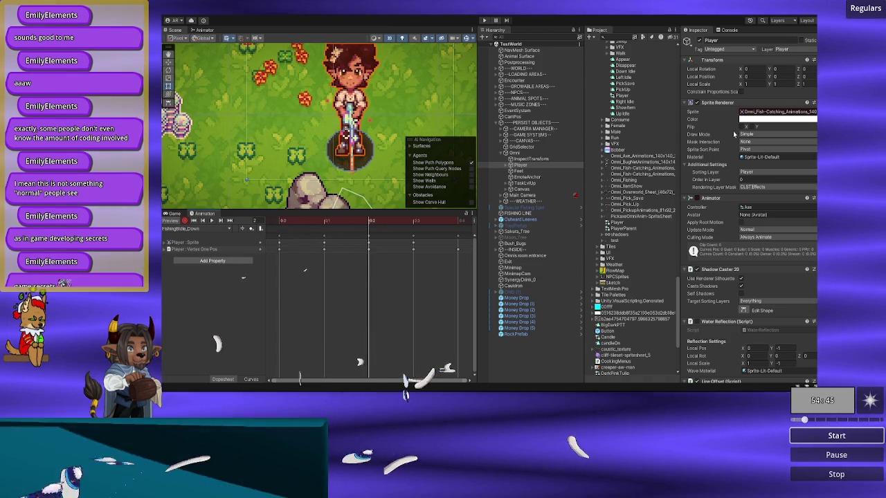
{"action": "left_click", "coordinate": [813, 111]}
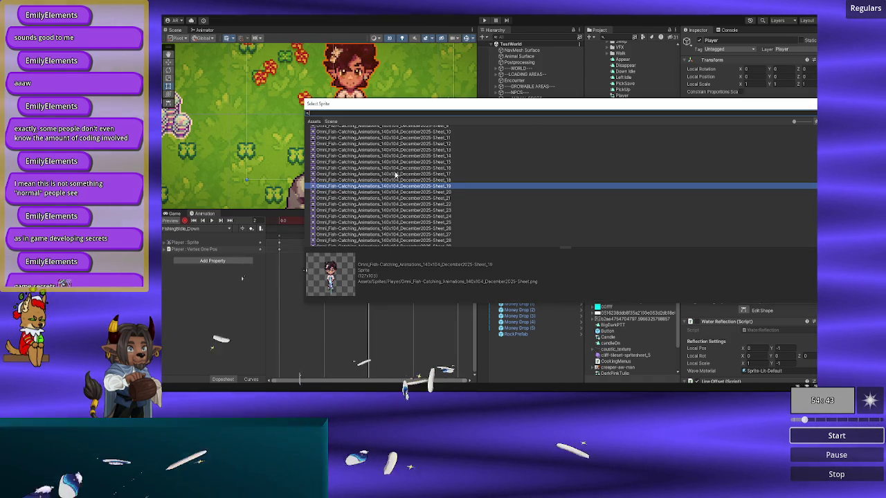
{"action": "type", "text": "catching"}
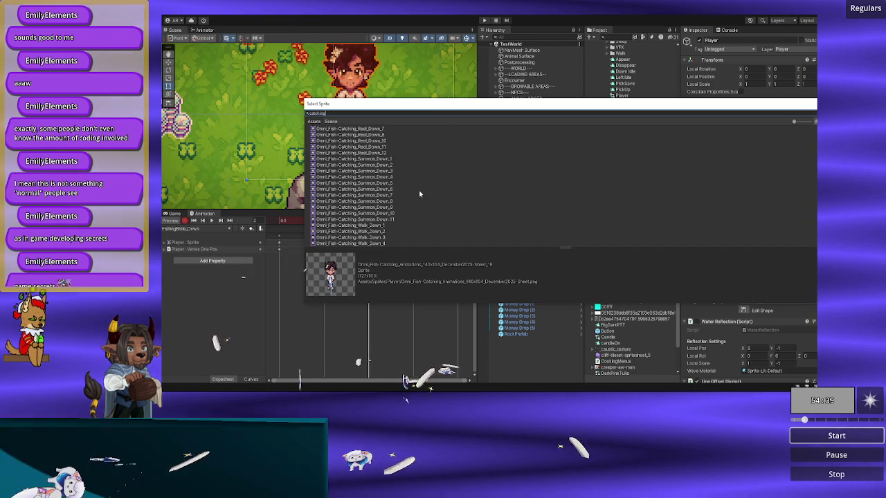
{"action": "left_click_drag", "start_coordinate": [402, 111], "coordinate": [405, 106]}
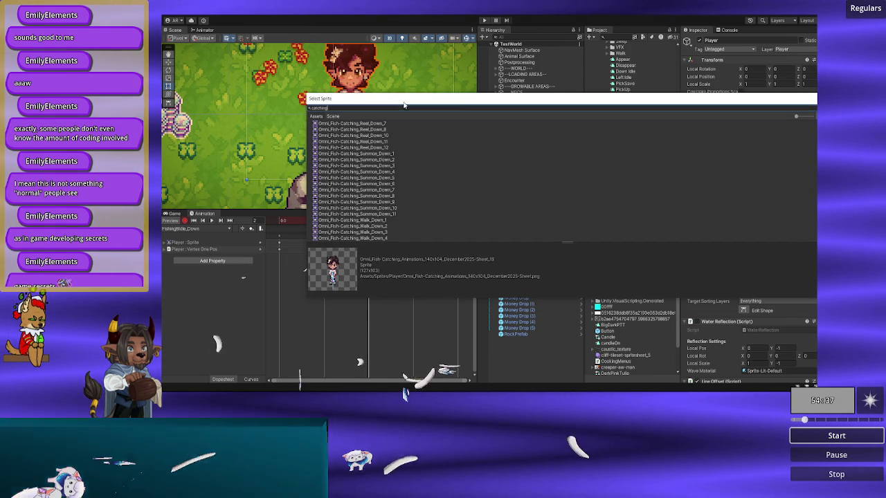
{"action": "scroll", "coordinate": [374, 220], "scroll_direction": "up", "scroll_amount": 5}
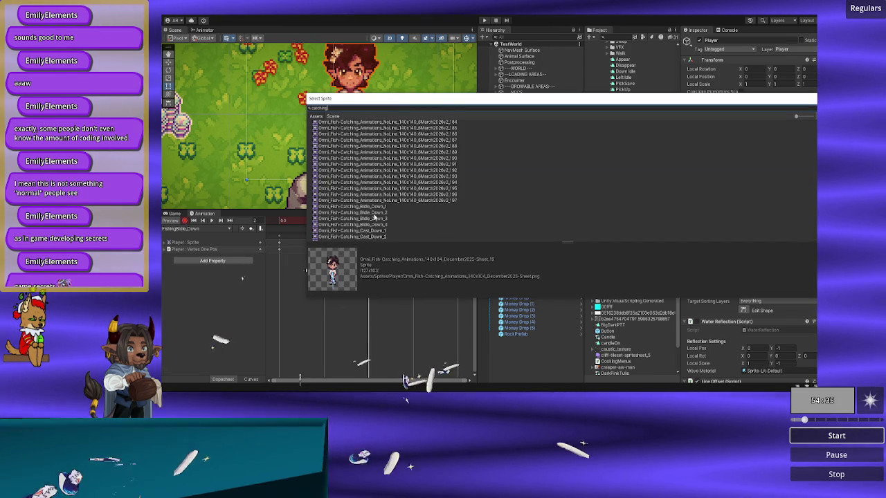
{"action": "double_click", "coordinate": [374, 218]}
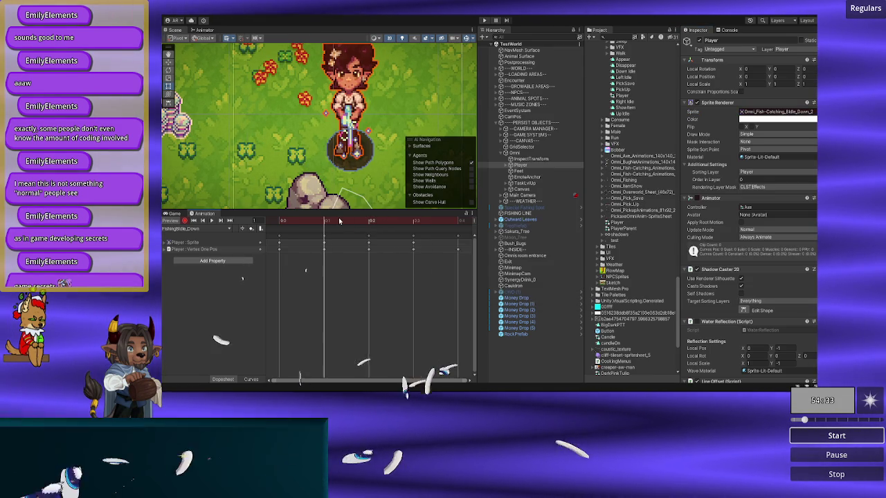
- Assign the matching fish-catching sprite to frame 3 of the clip
{"action": "left_click", "coordinate": [415, 220]}
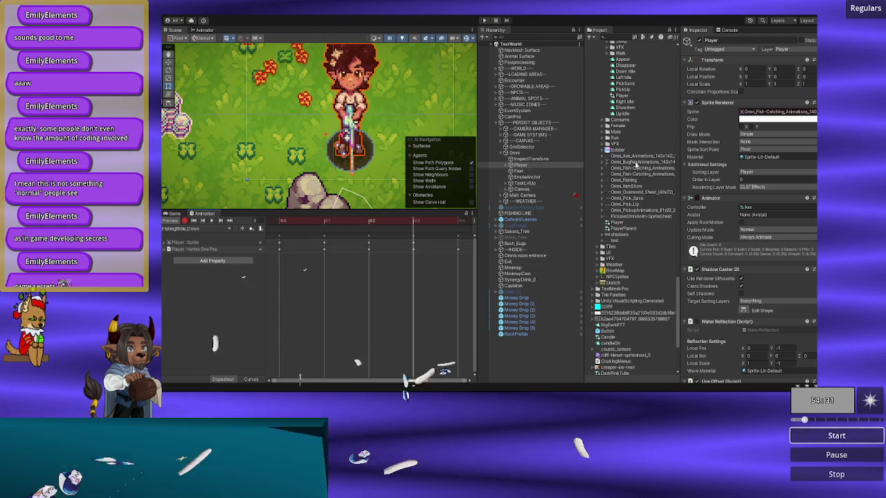
{"action": "left_click", "coordinate": [815, 112]}
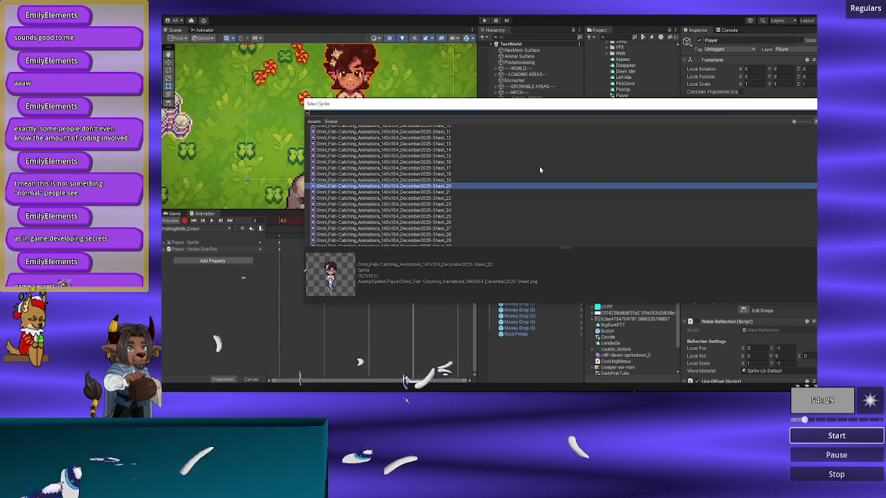
{"action": "type", "text": "down"}
{"action": "type", "text": "tching"}
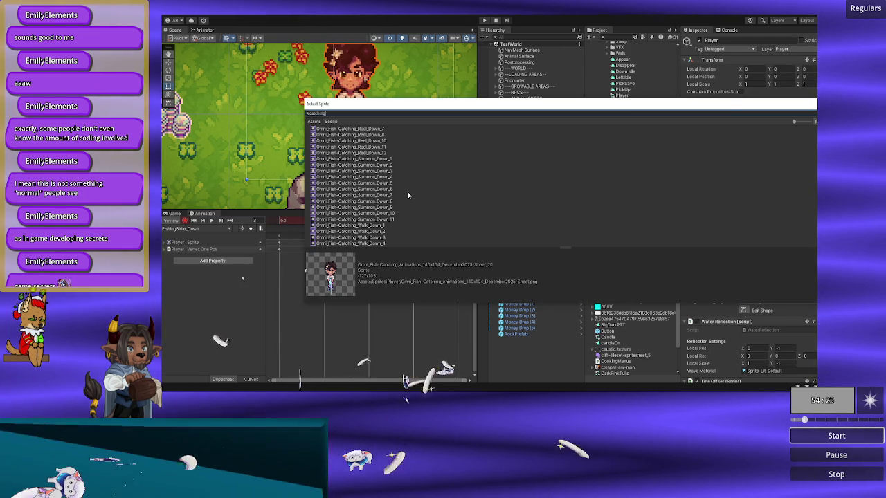
{"action": "scroll", "coordinate": [407, 191], "scroll_direction": "up", "scroll_amount": 5}
{"action": "double_click", "coordinate": [390, 163]}
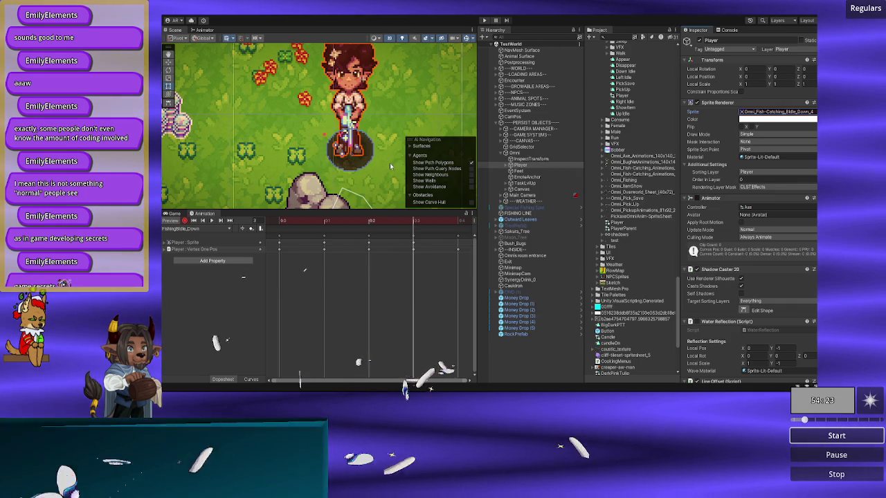
{"action": "left_click", "coordinate": [198, 229]}
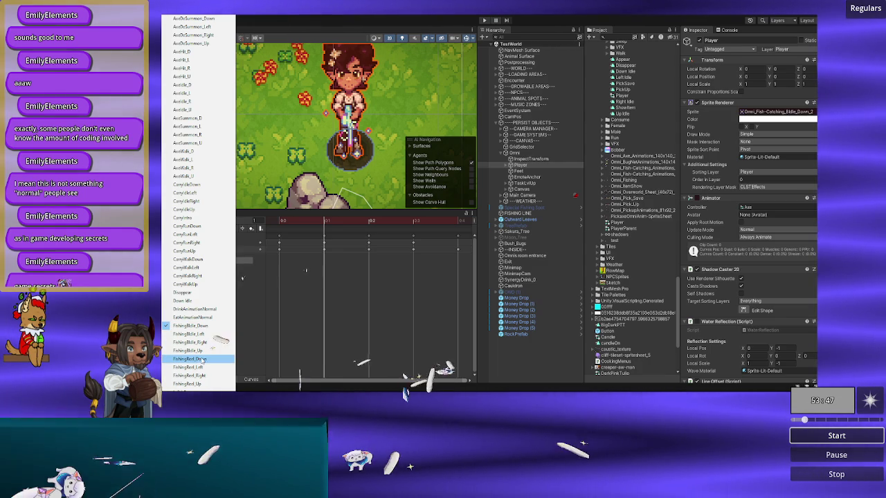
- Browse the Player's animation clip list, close it keeping FishingBIdle_Down, then reopen it
{"action": "scroll", "coordinate": [200, 363], "scroll_direction": "down", "scroll_amount": 1}
{"action": "scroll", "coordinate": [198, 277], "scroll_direction": "down", "scroll_amount": 5}
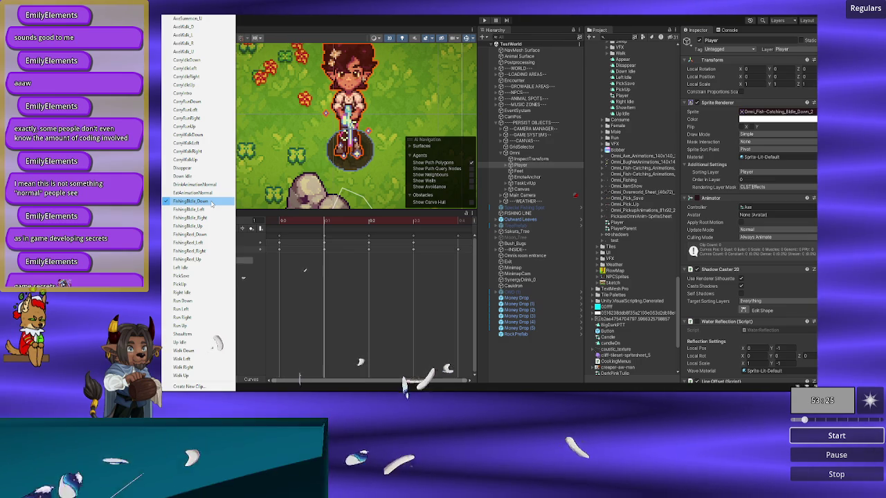
{"action": "left_click", "coordinate": [212, 202]}
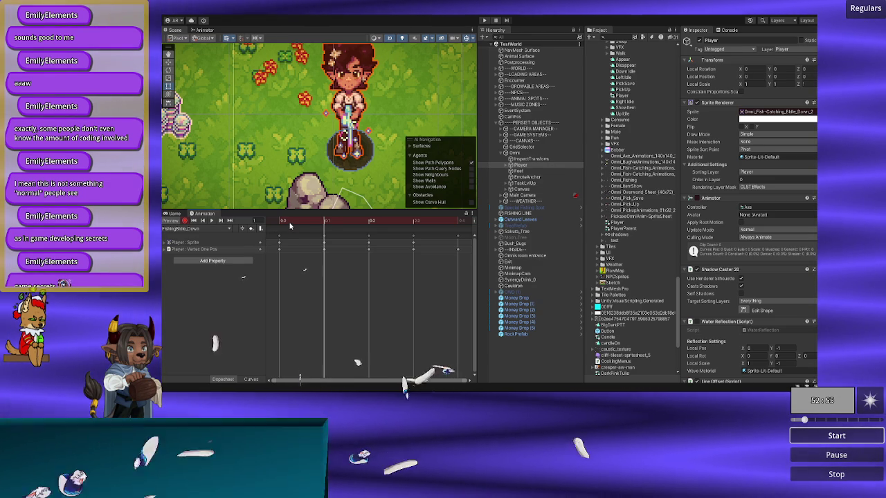
{"action": "left_click", "coordinate": [202, 229]}
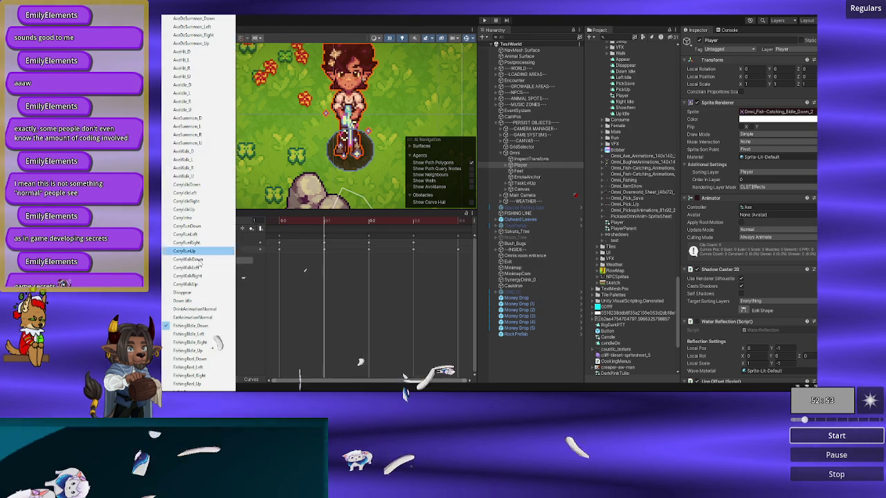
- Switch to the FishingBIdle_Left clip and go to frame 0 in record mode
{"action": "left_click", "coordinate": [197, 334]}
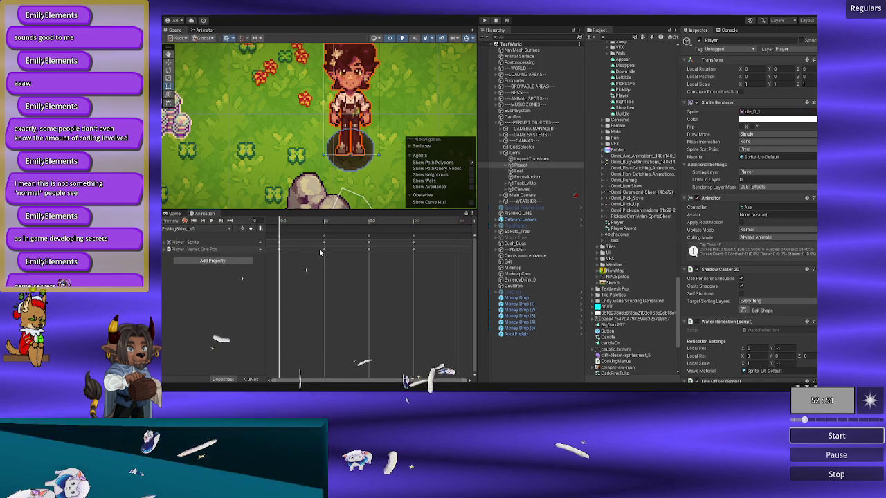
{"action": "left_click", "coordinate": [283, 225]}
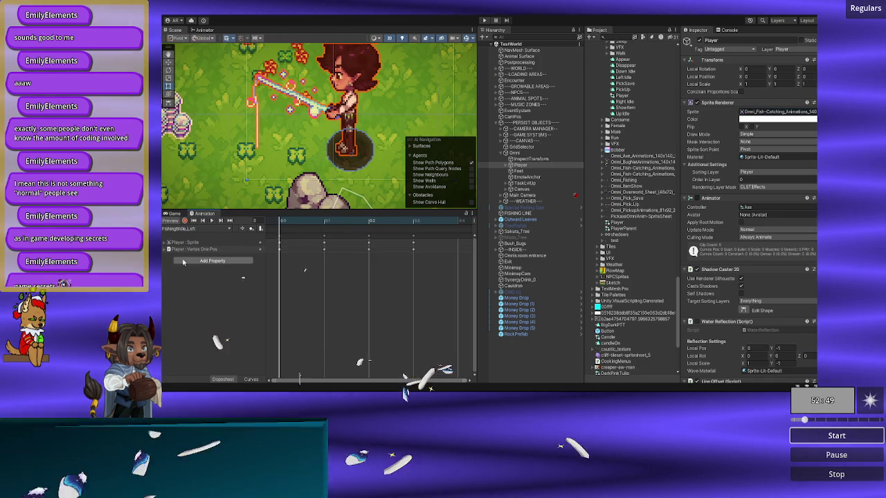
{"action": "left_click", "coordinate": [184, 221]}
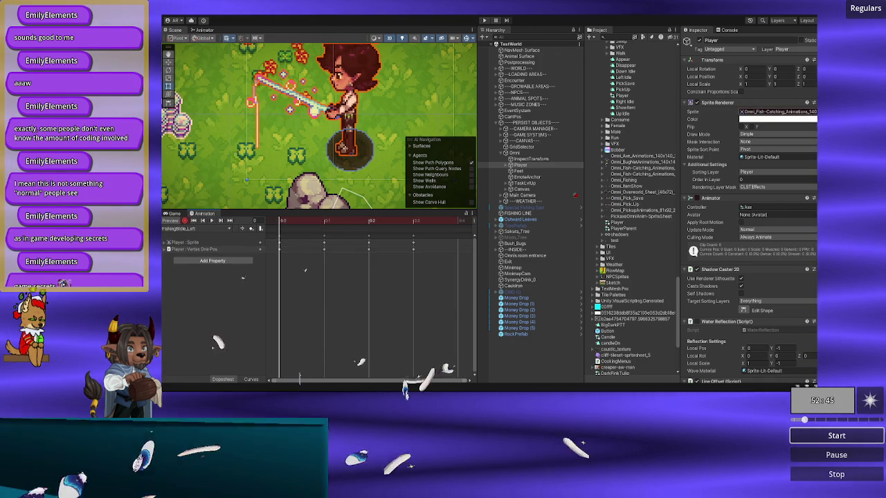
- Compare neighbouring NoLine fish-catching sprites and assign one to the first keyframe
{"action": "left_click", "coordinate": [815, 112]}
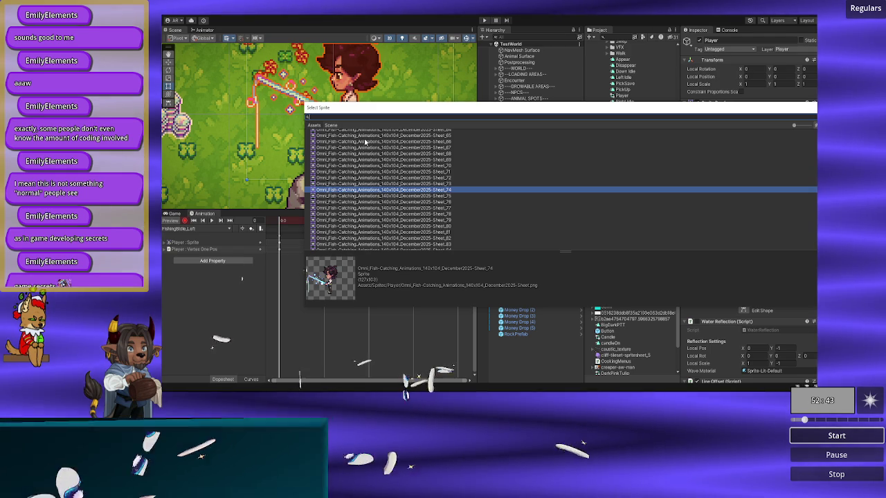
{"action": "type", "text": "catching"}
{"action": "key", "text": "BackSpace"}
{"action": "key", "text": "BackSpace"}
{"action": "key", "text": "BackSpace"}
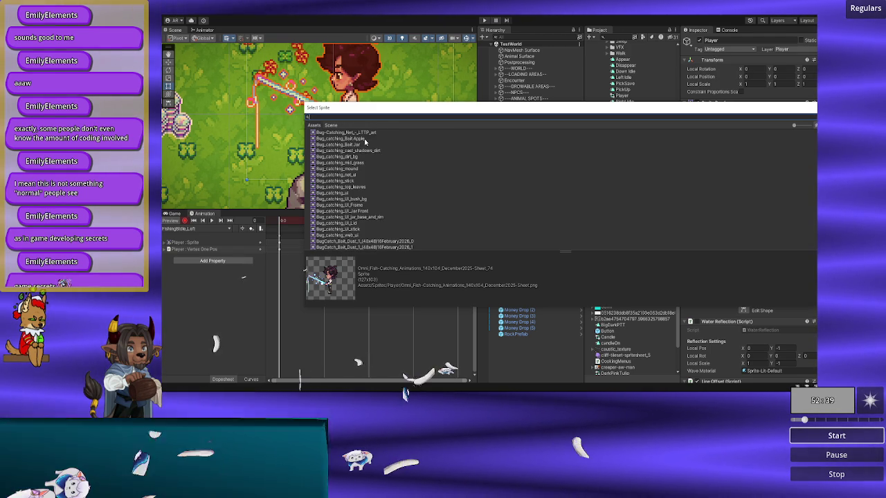
{"action": "type", "text": "marco"}
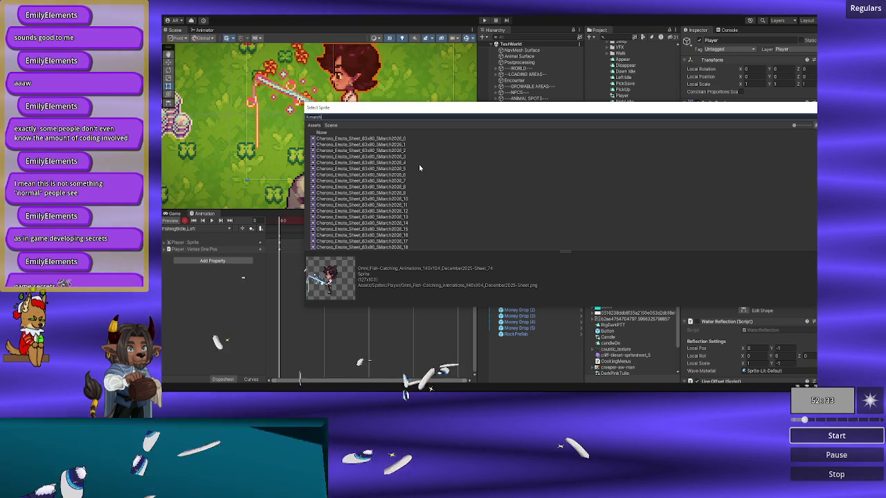
{"action": "scroll", "coordinate": [419, 168], "scroll_direction": "down", "scroll_amount": 5}
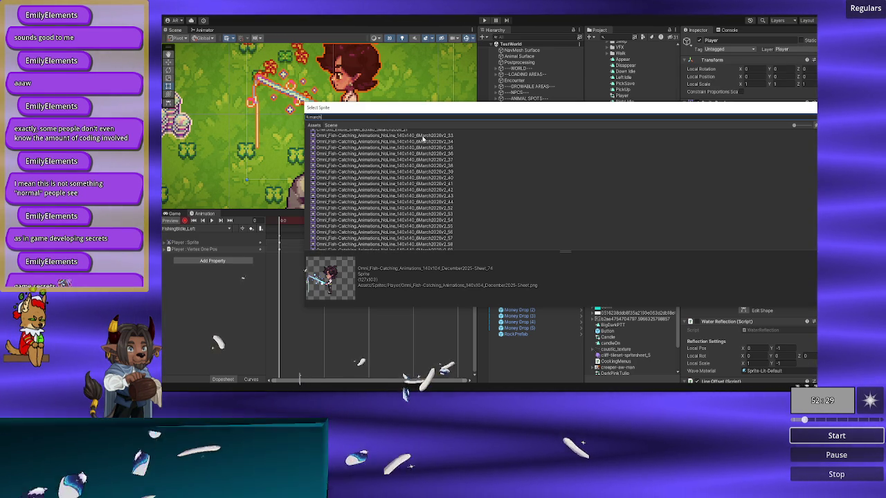
{"action": "left_click", "coordinate": [422, 139]}
{"action": "left_click", "coordinate": [428, 144]}
{"action": "left_click", "coordinate": [433, 156]}
{"action": "key", "text": "Down"}
{"action": "key", "text": "Down"}
{"action": "key", "text": "Down"}
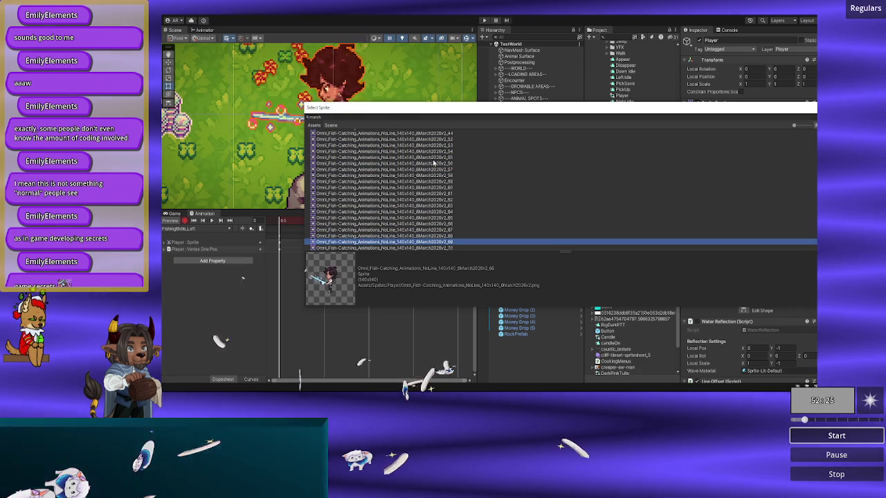
{"action": "key", "text": "Up"}
{"action": "key", "text": "Up"}
{"action": "key", "text": "Up"}
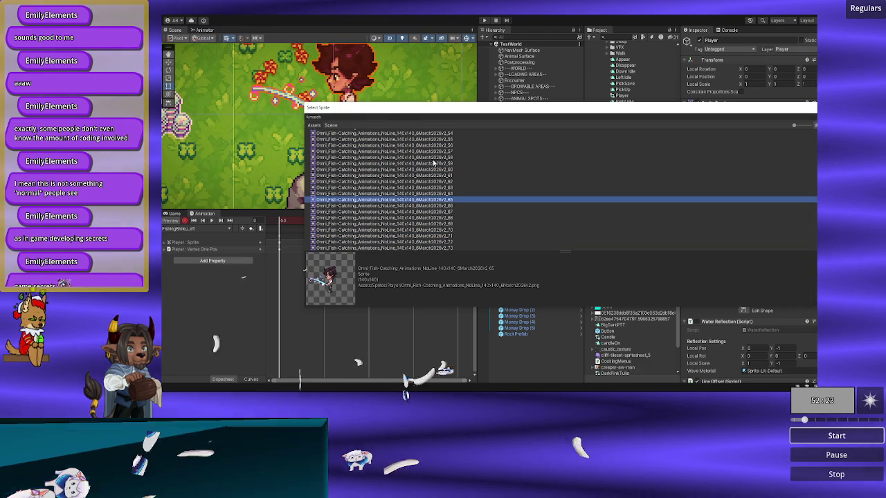
{"action": "key", "text": "Down"}
{"action": "key", "text": "Down"}
{"action": "key", "text": "Down"}
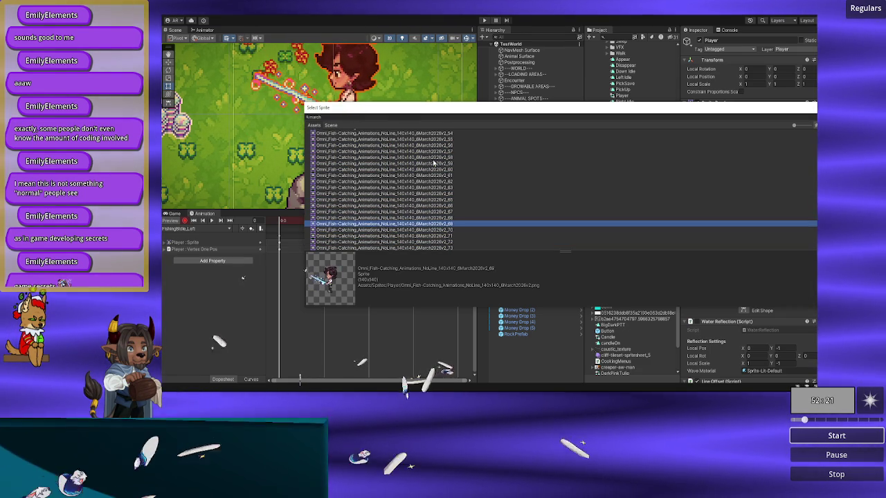
{"action": "key", "text": "Up"}
{"action": "key", "text": "Up"}
{"action": "key", "text": "Up"}
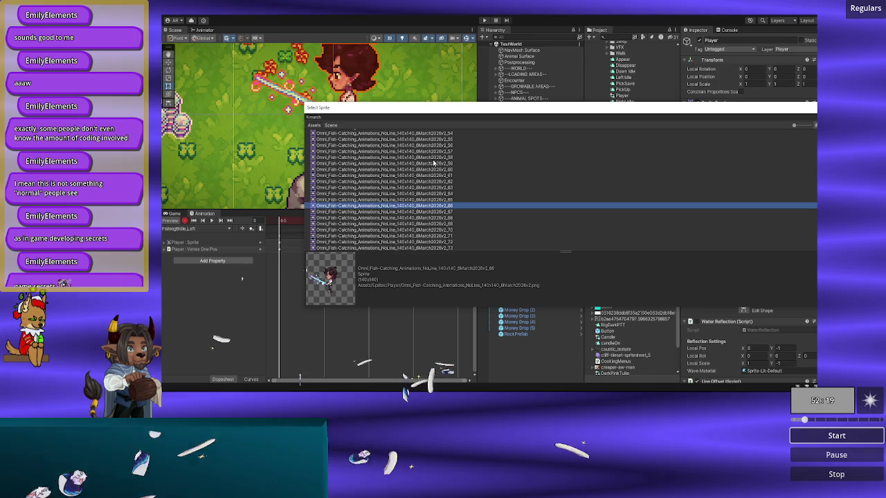
{"action": "key", "text": "Up"}
{"action": "key", "text": "Down"}
{"action": "key", "text": "Down"}
{"action": "key", "text": "Down"}
{"action": "key", "text": "Down"}
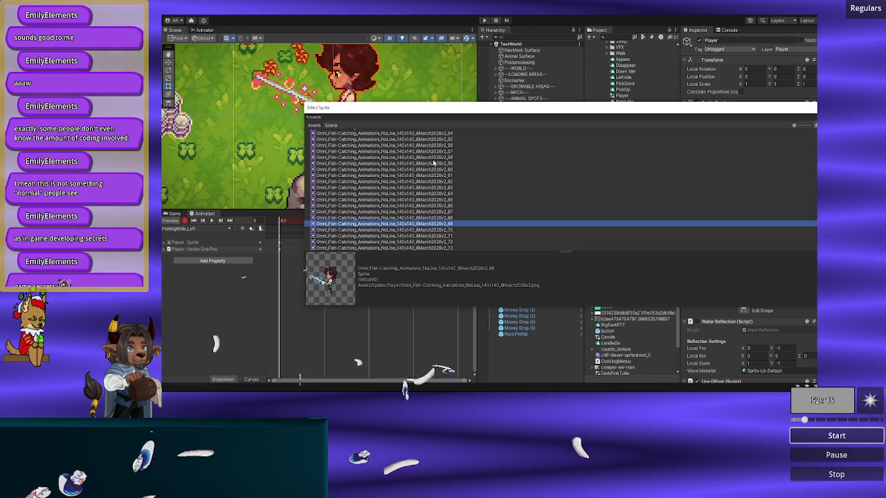
{"action": "key", "text": "Down"}
{"action": "key", "text": "Up"}
{"action": "key", "text": "Up"}
{"action": "key", "text": "Up"}
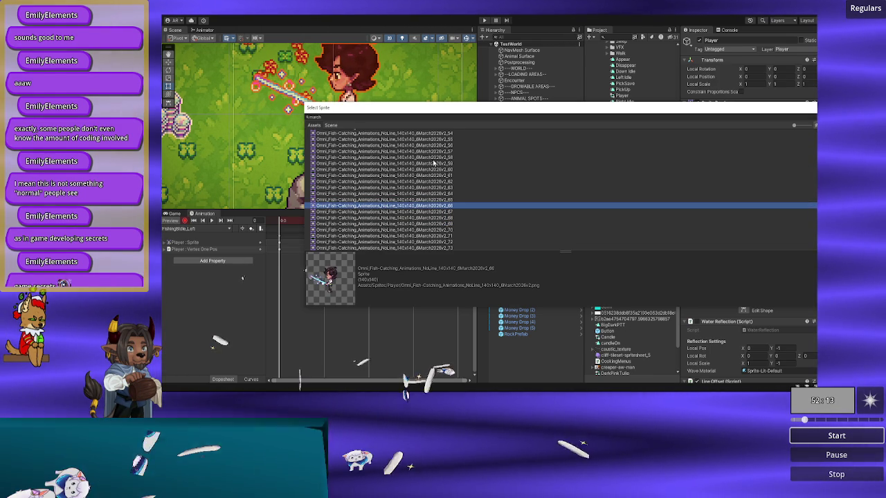
{"action": "key", "text": "Return"}
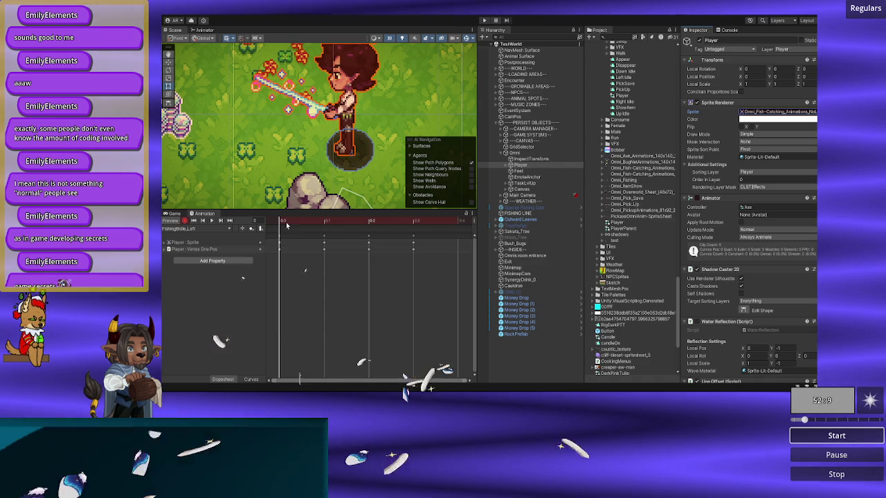
- Set frame 1's sprite to March NoLine fish-catching sprite _67, then advance to frame 2
{"action": "left_click", "coordinate": [307, 222]}
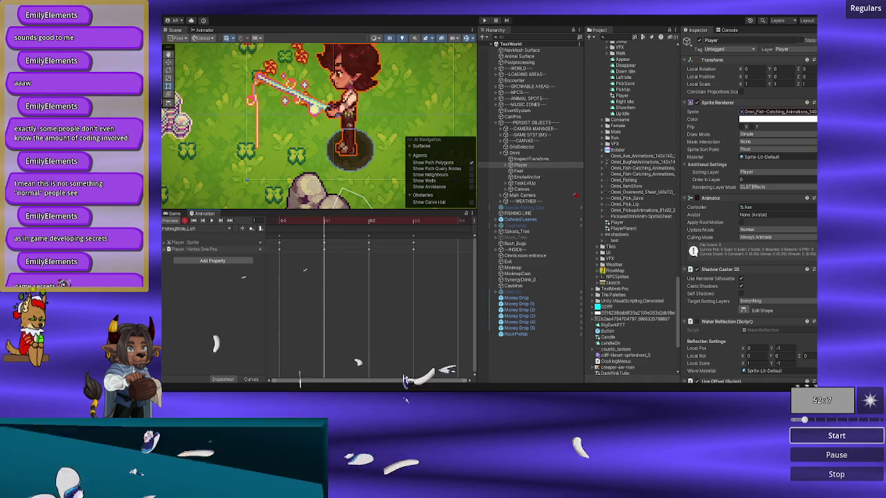
{"action": "left_click", "coordinate": [814, 113]}
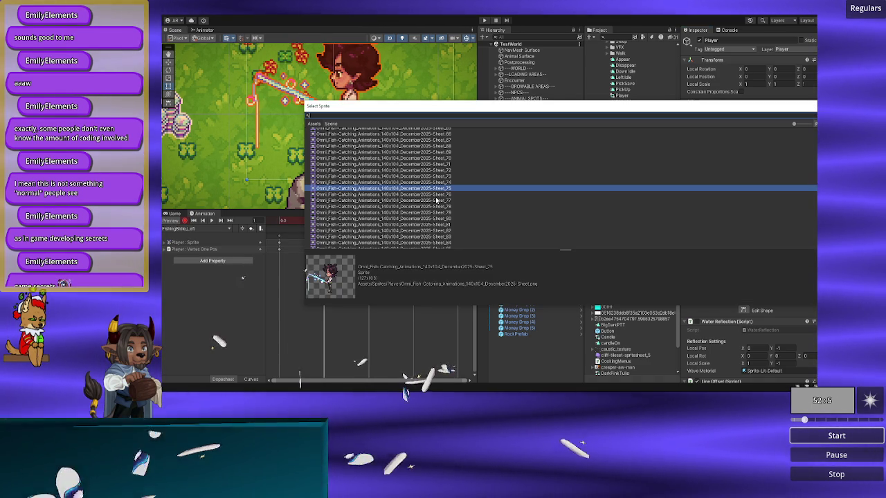
{"action": "type", "text": "reel"}
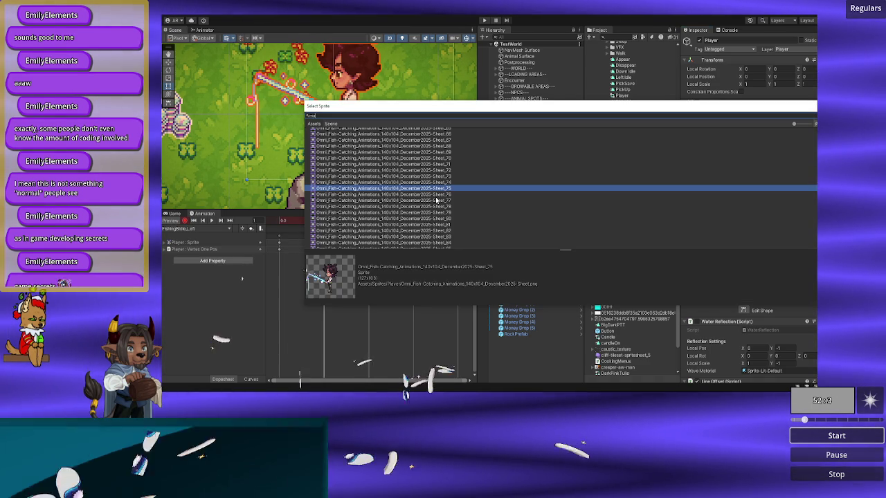
{"action": "type", "text": "h"}
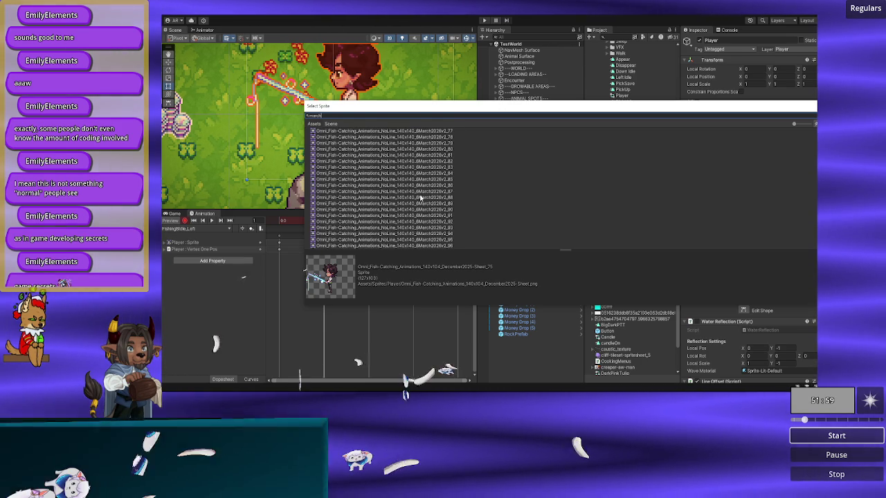
{"action": "scroll", "coordinate": [420, 199], "scroll_direction": "up", "scroll_amount": 3}
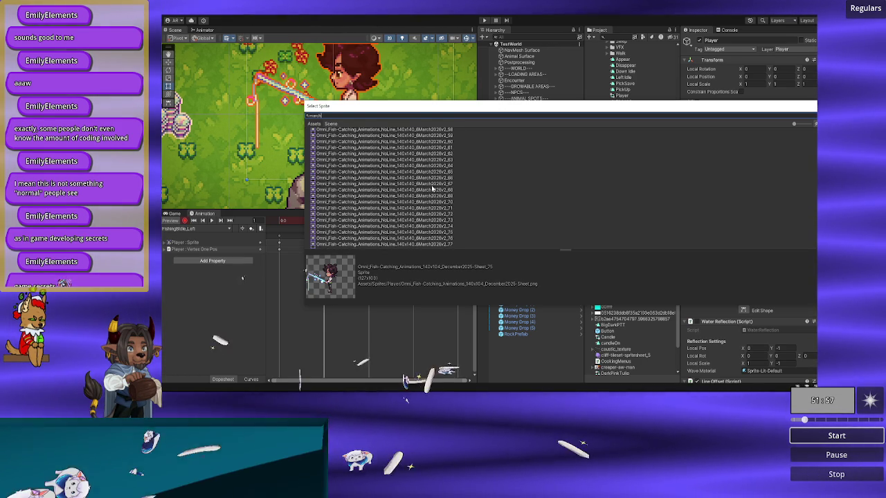
{"action": "left_click", "coordinate": [432, 184]}
{"action": "double_click", "coordinate": [432, 184]}
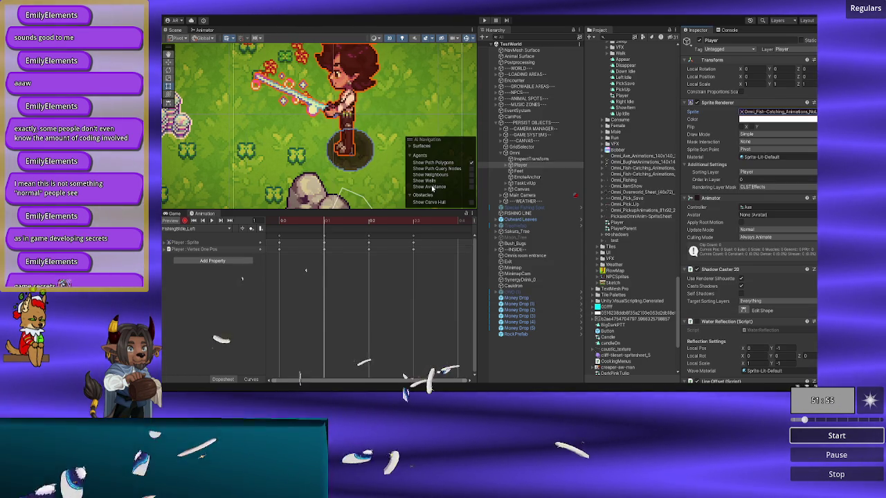
{"action": "mouse_move", "coordinate": [303, 222]}
{"action": "left_mouse_down"}
{"action": "mouse_move", "coordinate": [374, 223]}
{"action": "mouse_move", "coordinate": [326, 232]}
{"action": "mouse_move", "coordinate": [297, 224]}
{"action": "mouse_move", "coordinate": [367, 232]}
{"action": "left_mouse_up"}
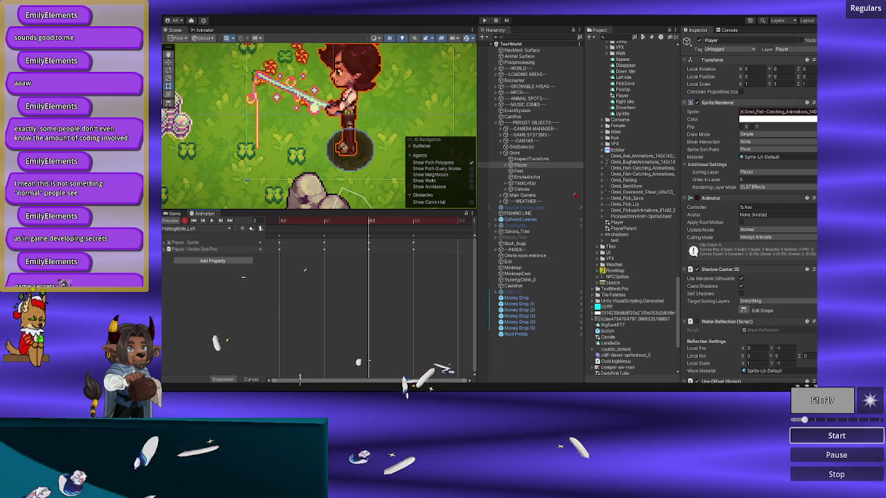
- Assign a March NoLine fish-catching sprite to frame 2, found by searching 'march'
{"action": "left_click", "coordinate": [814, 112]}
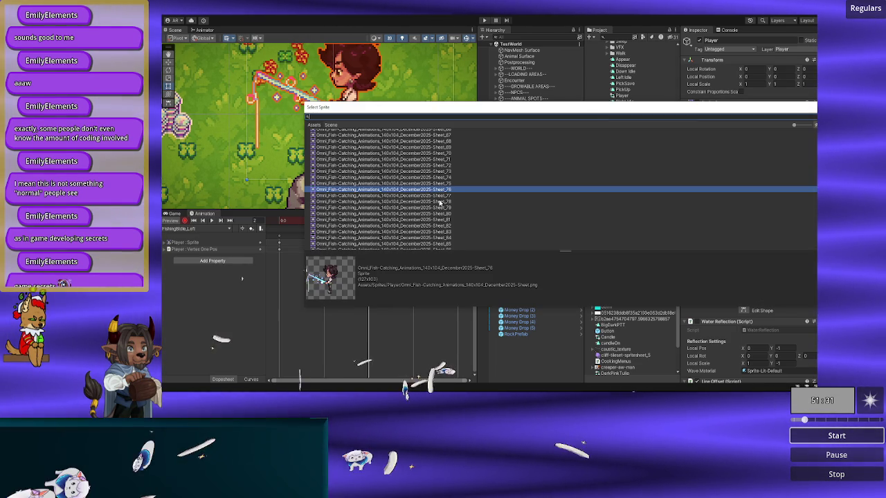
{"action": "type", "text": "march"}
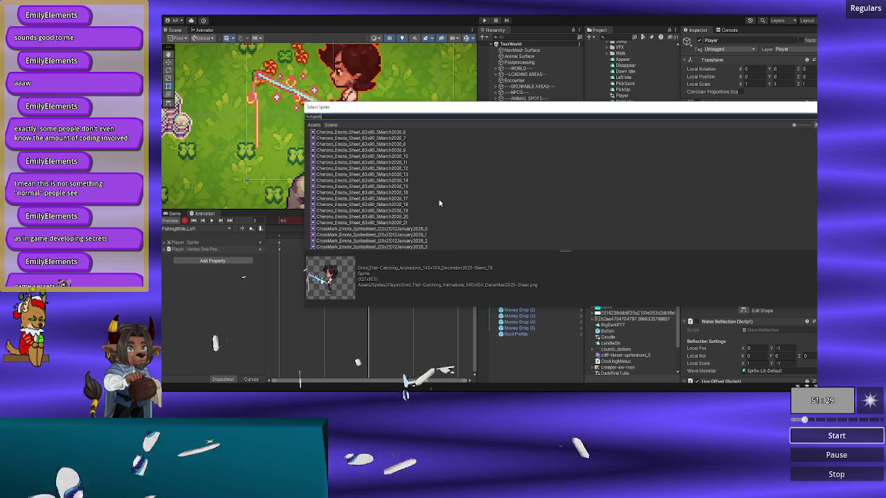
{"action": "scroll", "coordinate": [440, 201], "scroll_direction": "down", "scroll_amount": 4}
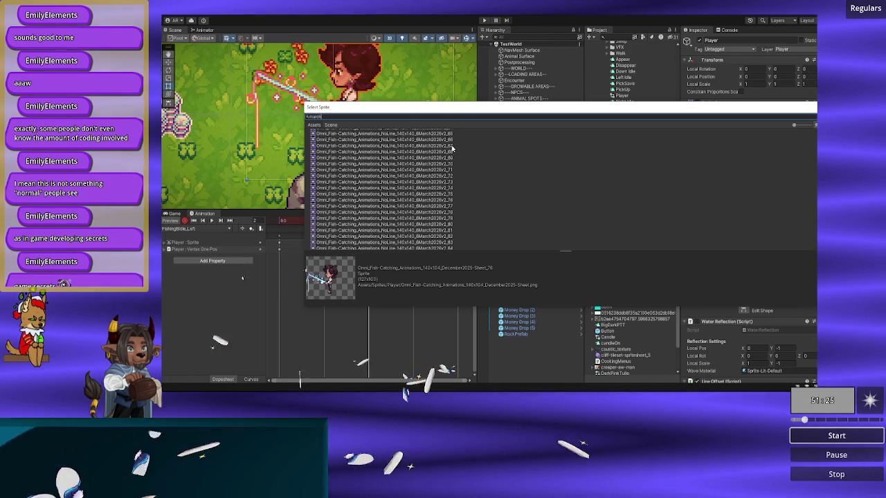
{"action": "double_click", "coordinate": [447, 154]}
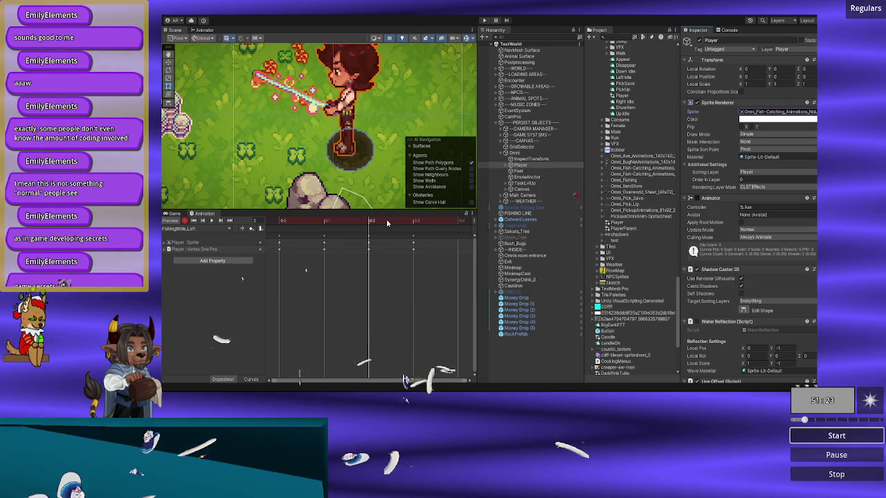
- Set frame 3's sprite to fish-catching sprite _69 and scrub the clip from the start to check it
{"action": "left_click_drag", "start_coordinate": [385, 222], "coordinate": [398, 220]}
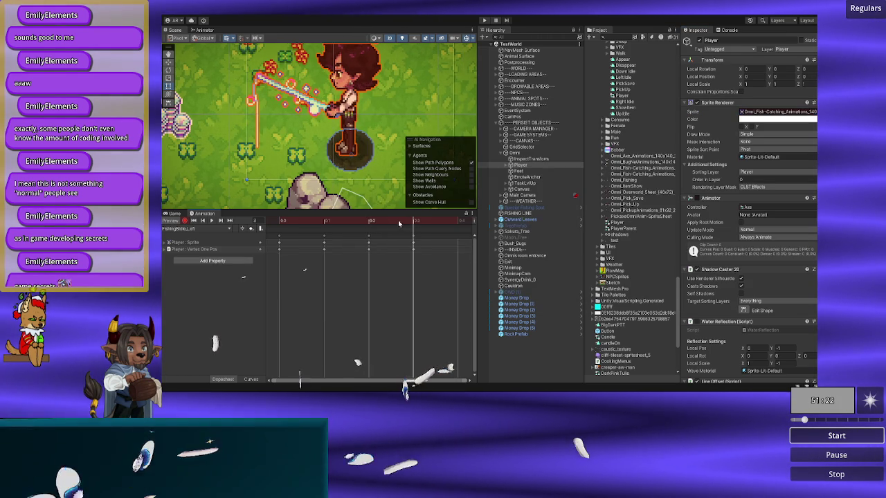
{"action": "left_click", "coordinate": [815, 111]}
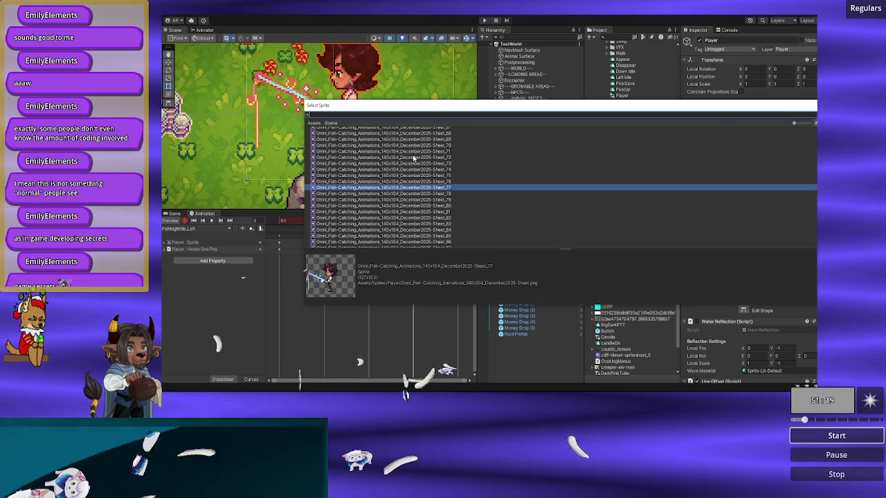
{"action": "type", "text": "march"}
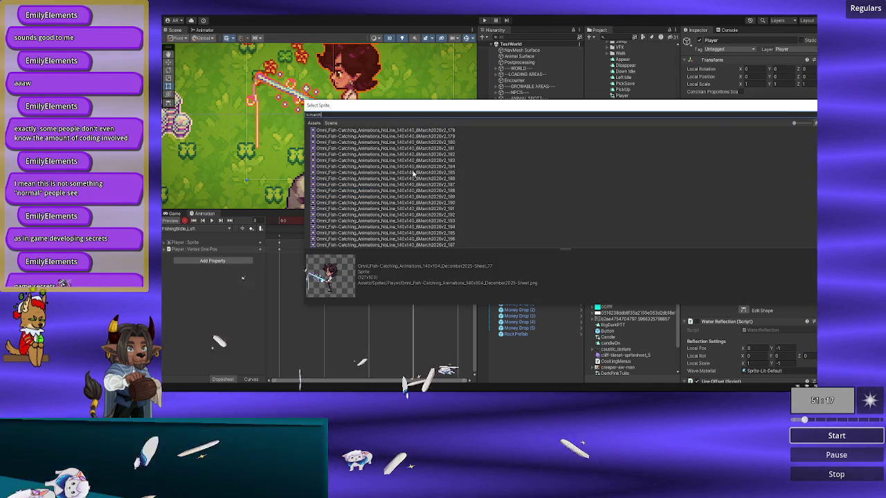
{"action": "scroll", "coordinate": [445, 182], "scroll_direction": "up", "scroll_amount": 10}
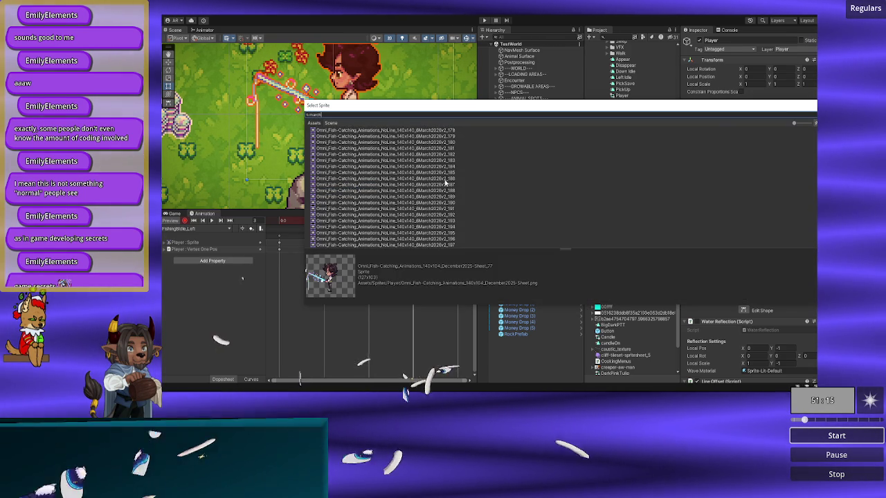
{"action": "scroll", "coordinate": [446, 183], "scroll_direction": "up", "scroll_amount": 8}
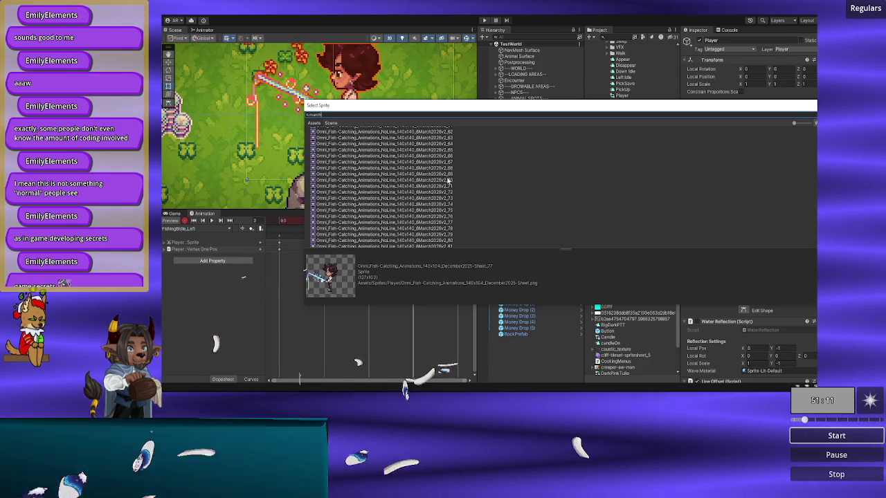
{"action": "left_click", "coordinate": [446, 175]}
{"action": "double_click", "coordinate": [446, 179]}
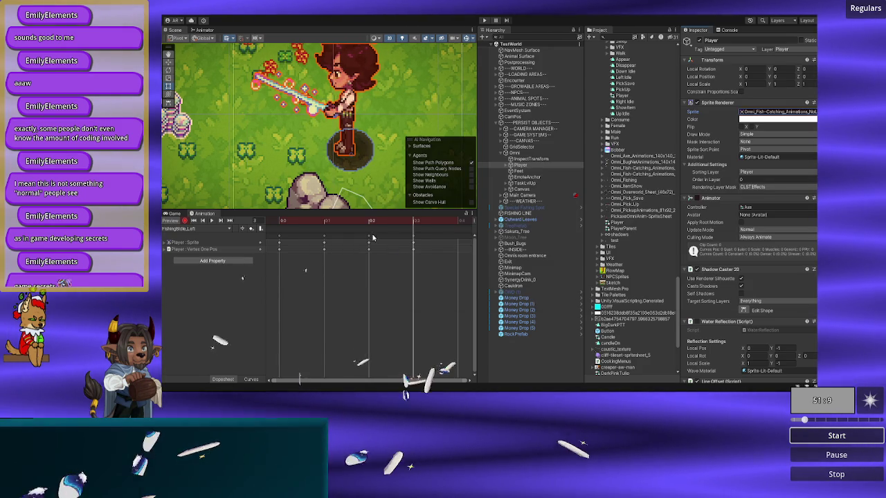
{"action": "left_click", "coordinate": [275, 221]}
{"action": "left_click_drag", "start_coordinate": [276, 223], "coordinate": [457, 233]}
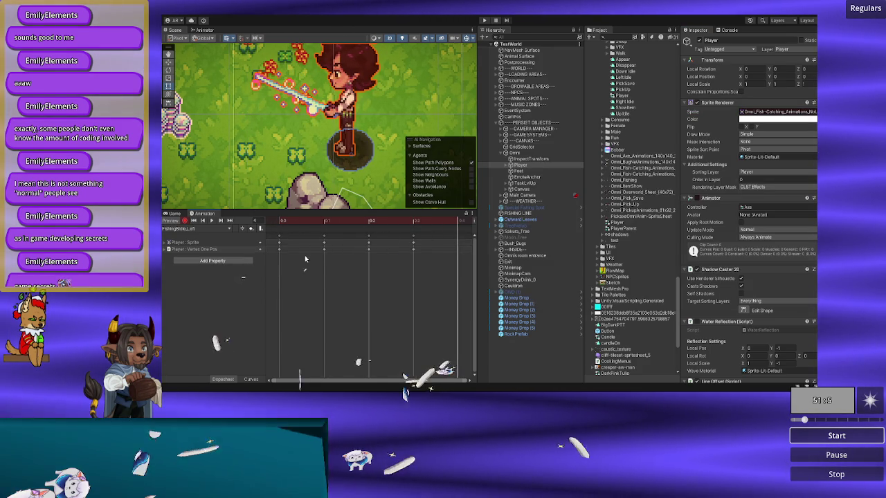
- Switch to the FishingBIdle_Right clip and preview it in the scene
{"action": "left_click", "coordinate": [193, 229]}
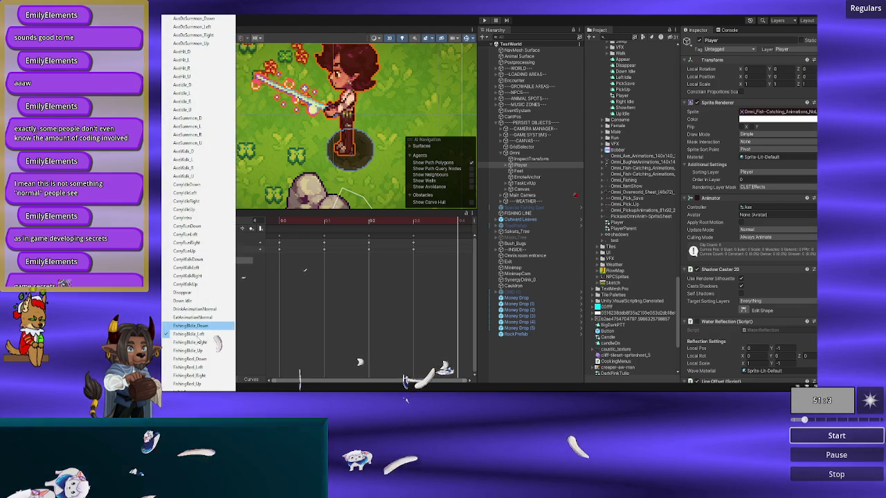
{"action": "left_click", "coordinate": [208, 342]}
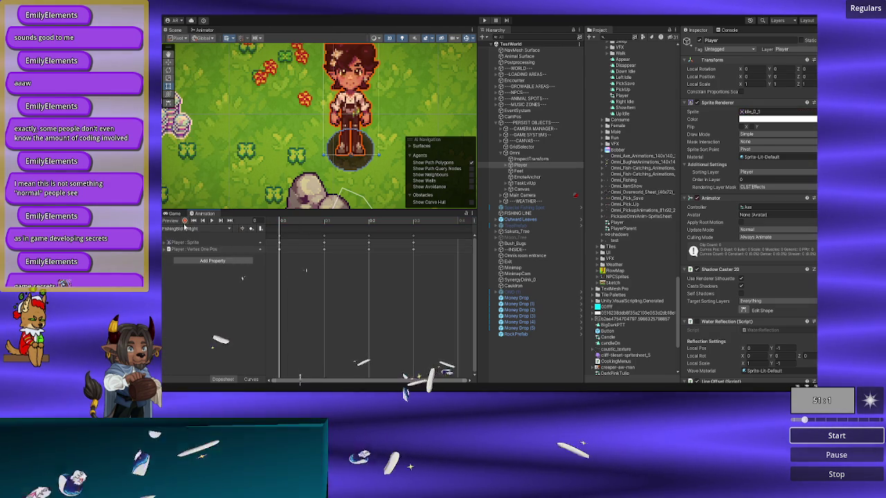
{"action": "left_click", "coordinate": [303, 223]}
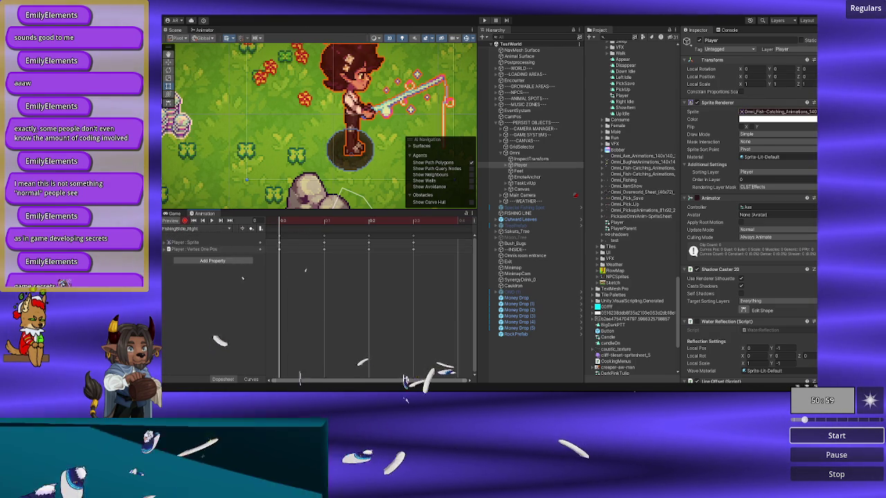
- Compare March NoLine fish-catching sprites 161–174 and confirm one for the current frame
{"action": "left_click", "coordinate": [814, 111]}
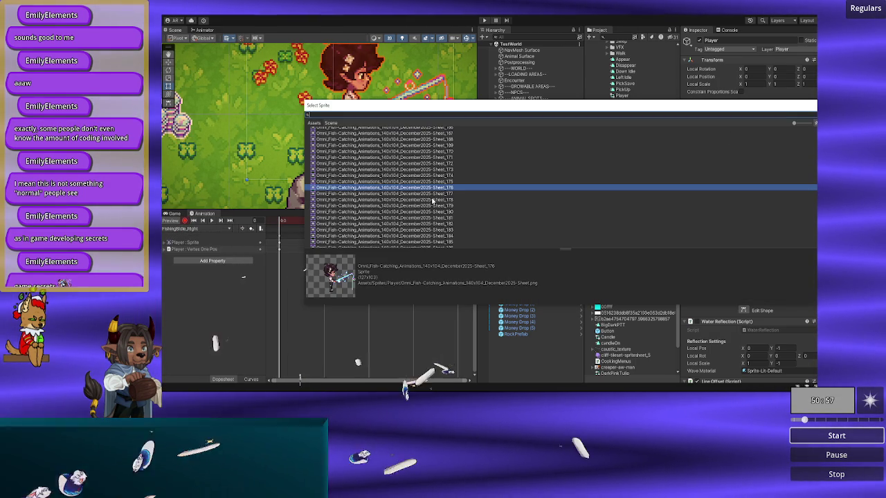
{"action": "type", "text": "6march"}
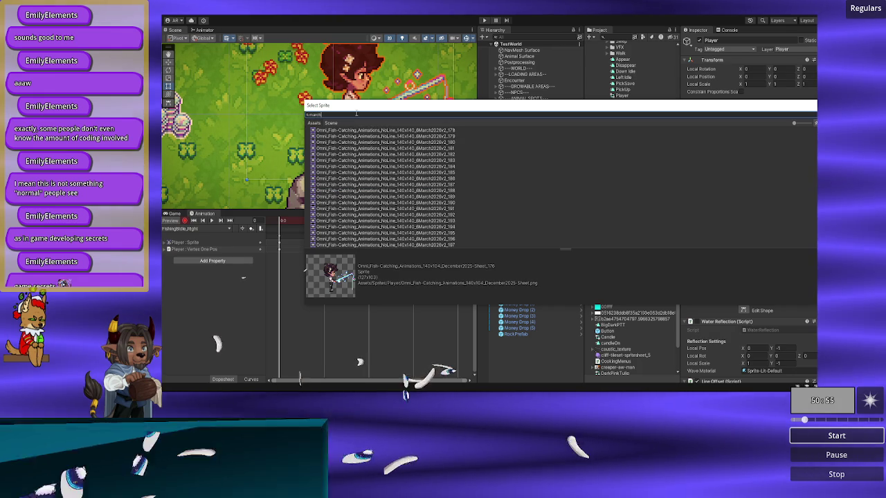
{"action": "scroll", "coordinate": [451, 216], "scroll_direction": "up", "scroll_amount": 5}
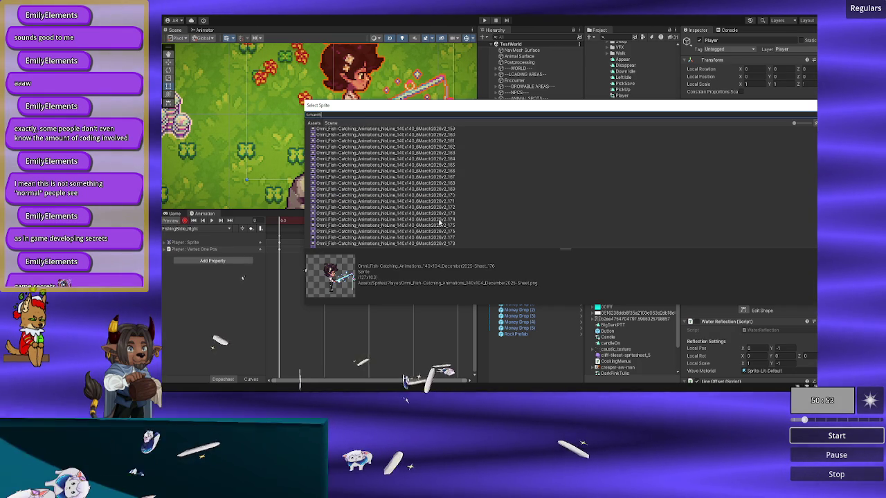
{"action": "left_click", "coordinate": [440, 219]}
{"action": "key", "text": "Up"}
{"action": "key", "text": "Up"}
{"action": "key", "text": "Up"}
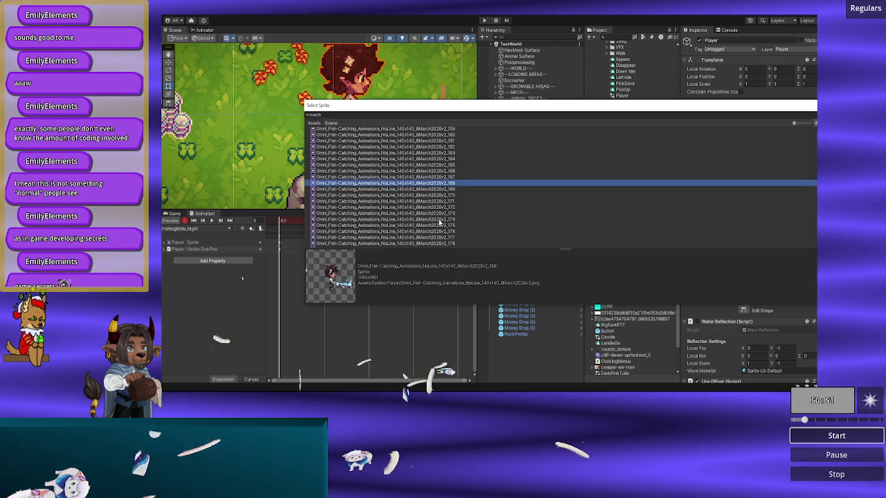
{"action": "key", "text": "Up"}
{"action": "key", "text": "Up"}
{"action": "key", "text": "Up"}
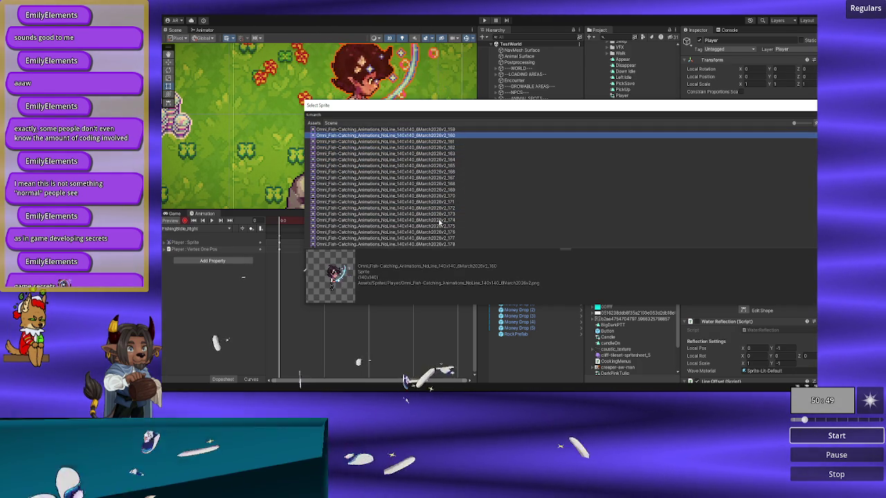
{"action": "key", "text": "Down"}
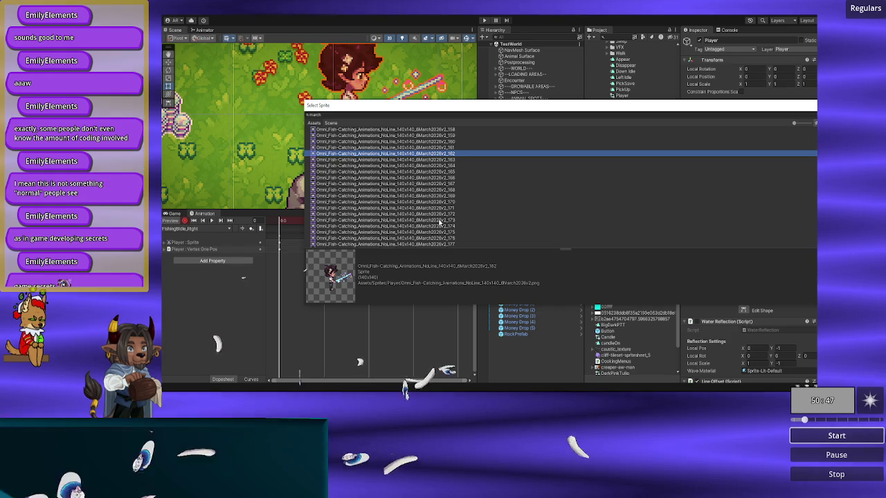
{"action": "key", "text": "Down"}
{"action": "key", "text": "Down"}
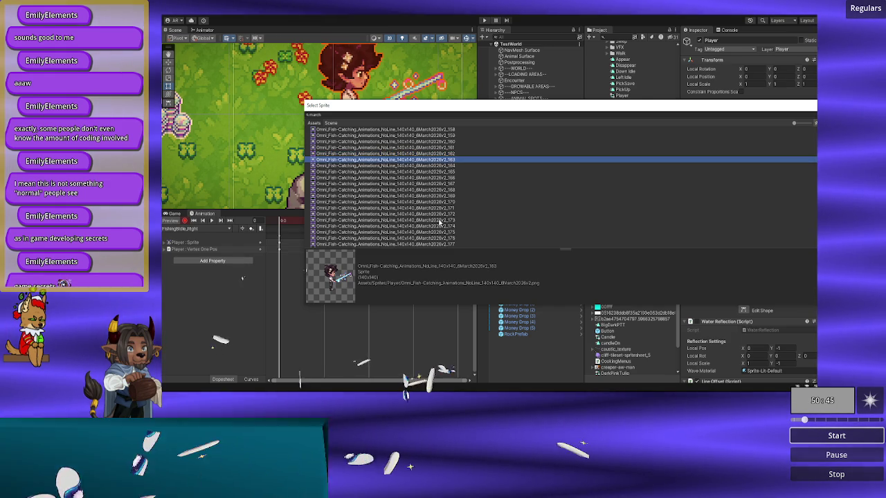
{"action": "key", "text": "Down"}
{"action": "key", "text": "Down"}
{"action": "key", "text": "Up"}
{"action": "key", "text": "Up"}
{"action": "key", "text": "Up"}
{"action": "key", "text": "Up"}
{"action": "key", "text": "Down"}
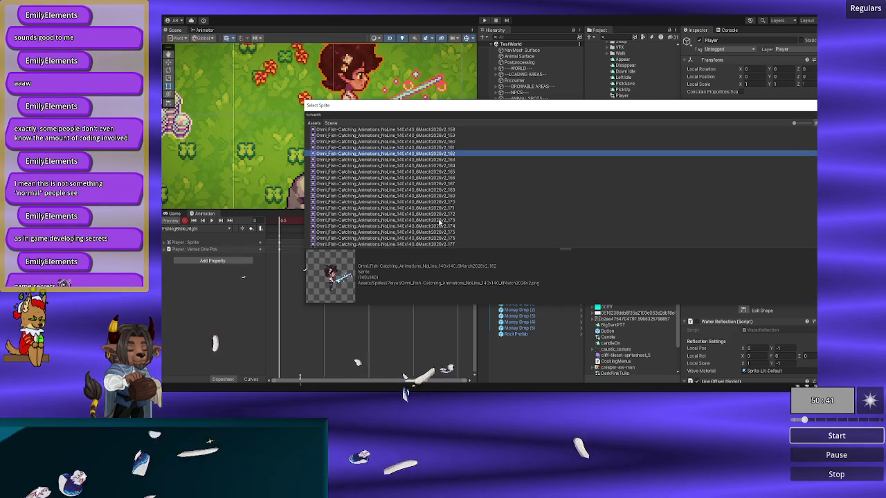
{"action": "key", "text": "Down"}
{"action": "key", "text": "Down"}
{"action": "key", "text": "Down"}
{"action": "key", "text": "Down"}
{"action": "key", "text": "Up"}
{"action": "key", "text": "Up"}
{"action": "key", "text": "Up"}
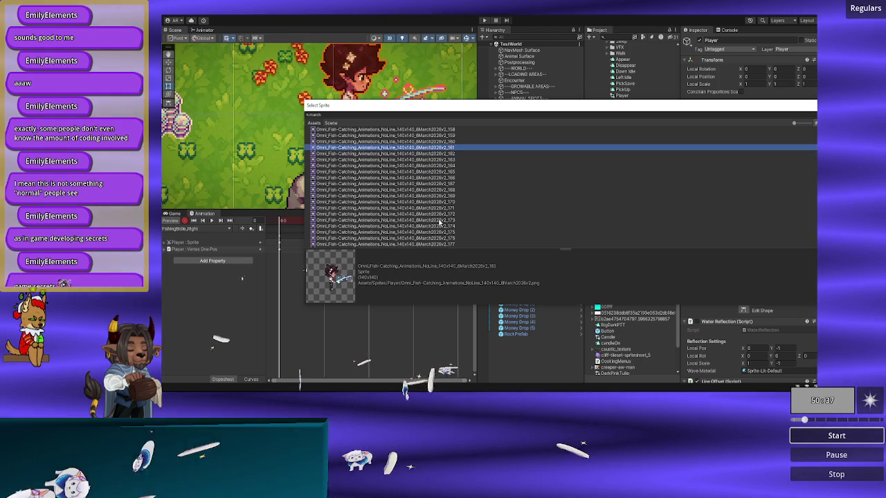
{"action": "key", "text": "Return"}
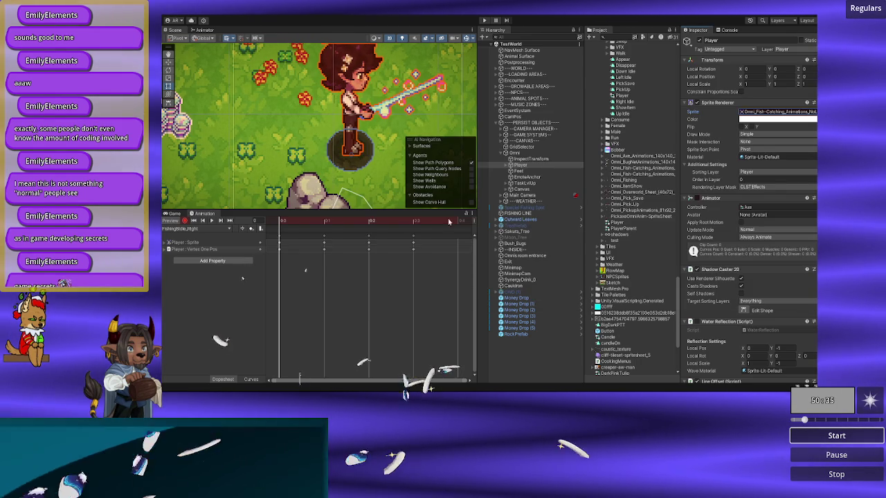
- Assign NoLine sprites 163 to frame 1 and 184 to frame 2
{"action": "left_click", "coordinate": [304, 220]}
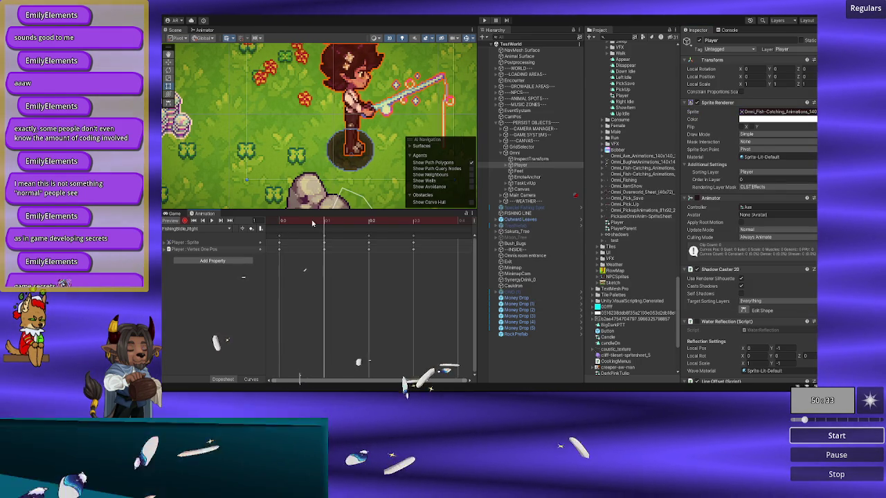
{"action": "left_click", "coordinate": [813, 111]}
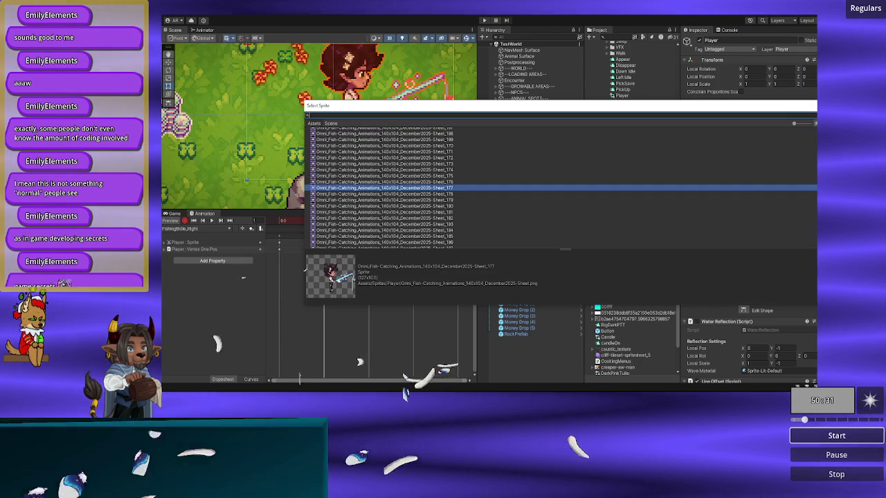
{"action": "type", "text": "16"}
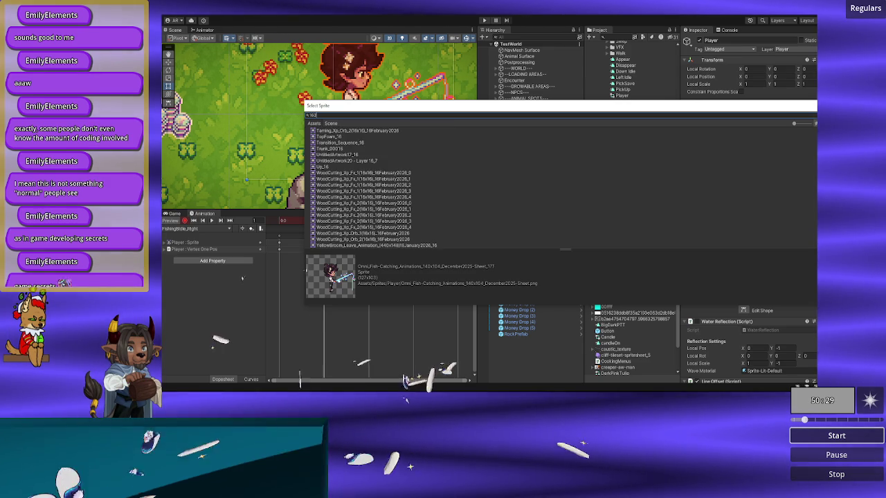
{"action": "type", "text": "3"}
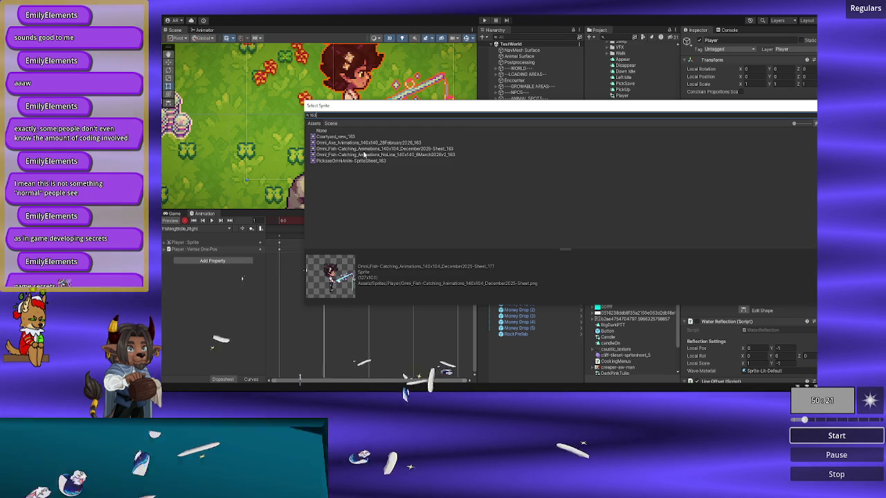
{"action": "double_click", "coordinate": [364, 155]}
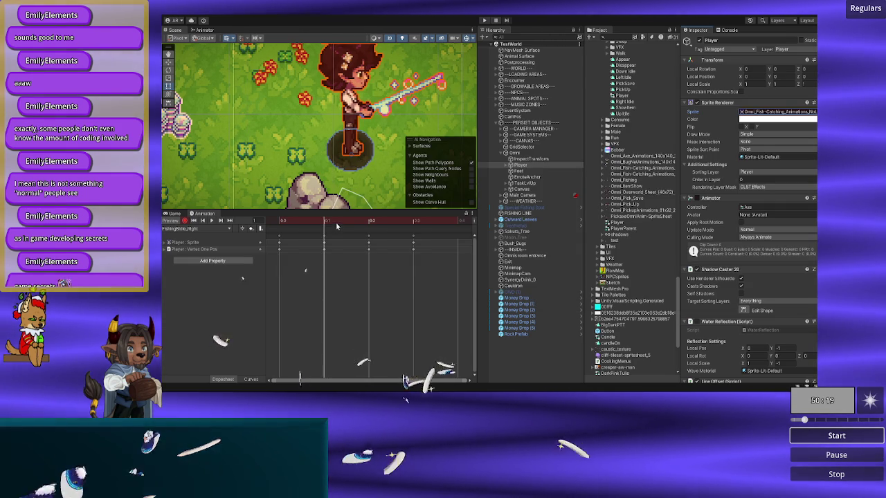
{"action": "left_click", "coordinate": [360, 224]}
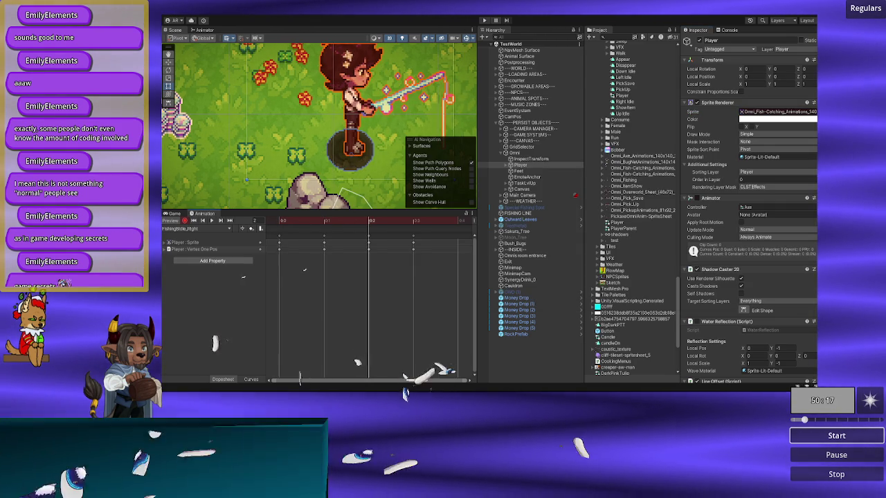
{"action": "left_click", "coordinate": [813, 112]}
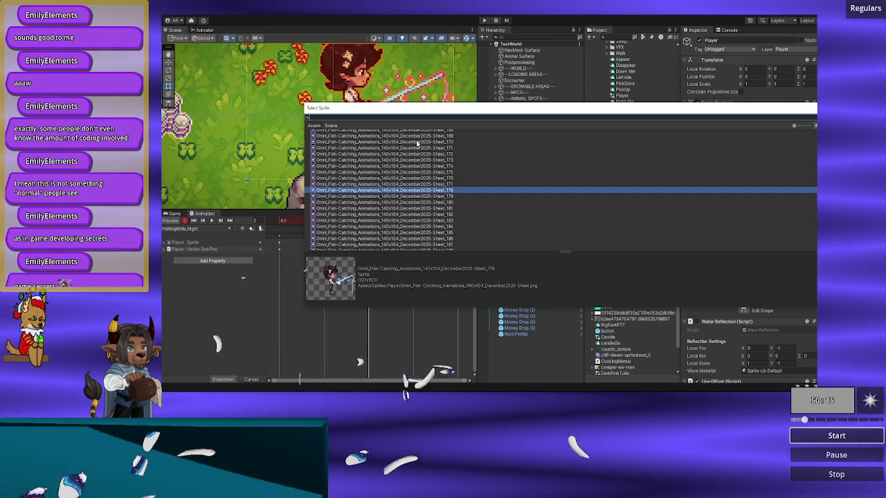
{"action": "type", "text": "184"}
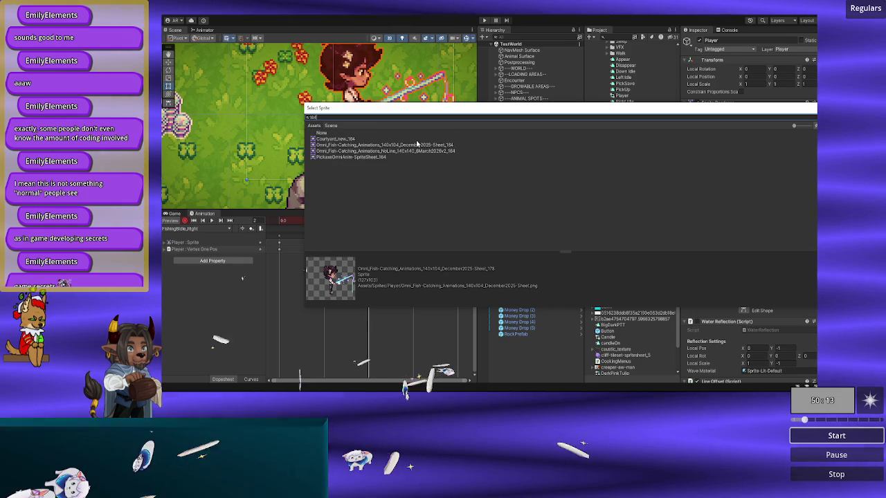
{"action": "left_click", "coordinate": [402, 146]}
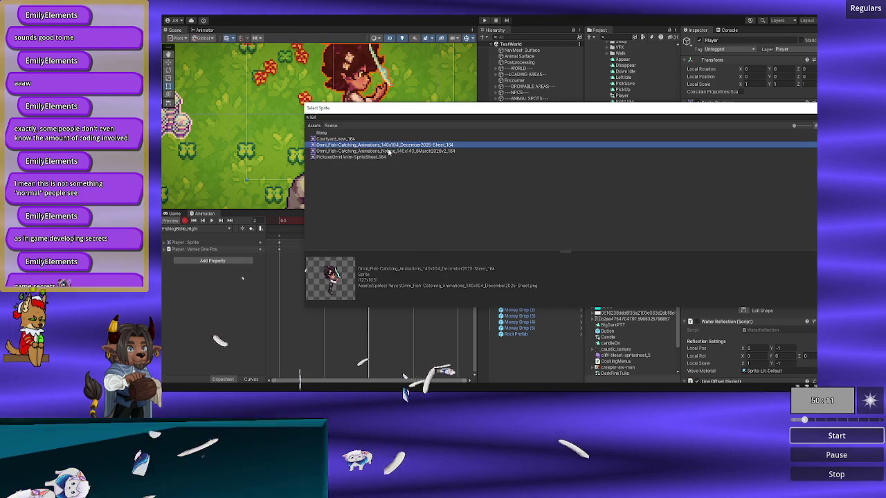
{"action": "double_click", "coordinate": [389, 150]}
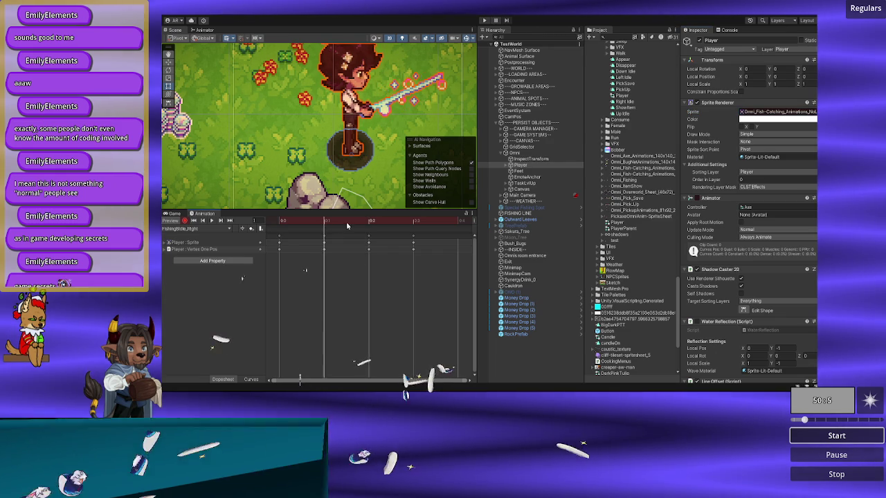
- Assign NoLine sprite 185 to frame 3, then scrub back through the clip to frame 0
{"action": "left_click_drag", "start_coordinate": [371, 224], "coordinate": [405, 227]}
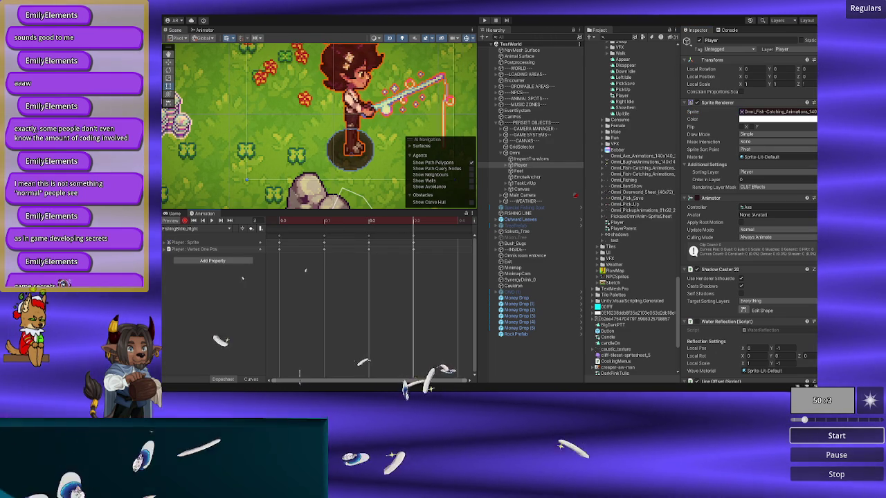
{"action": "left_click", "coordinate": [813, 111]}
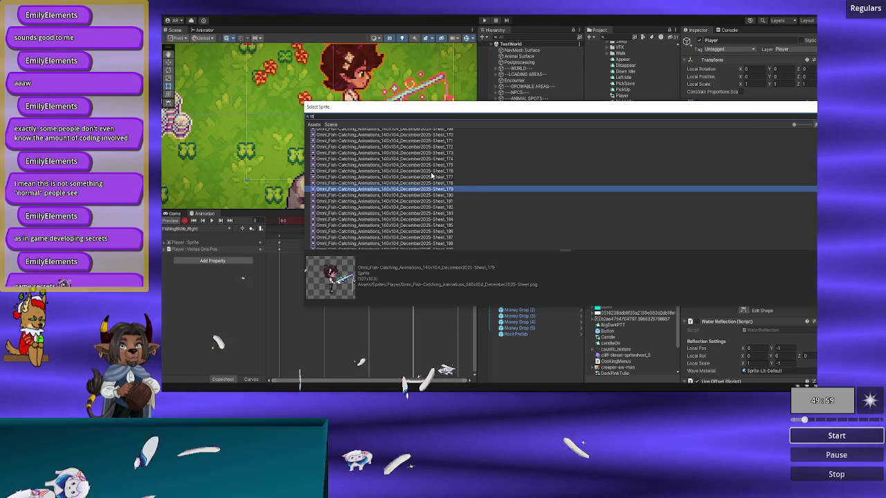
{"action": "type", "text": "185"}
{"action": "left_click", "coordinate": [426, 150]}
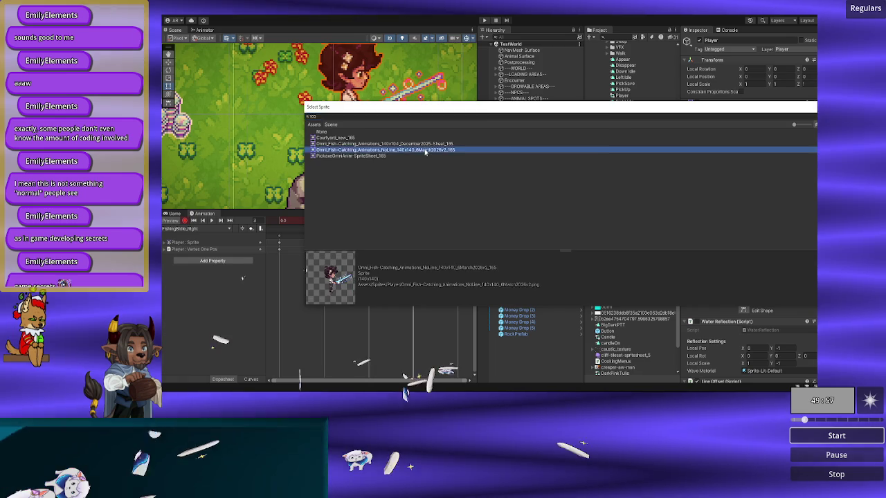
{"action": "double_click", "coordinate": [425, 151]}
{"action": "left_click", "coordinate": [301, 220]}
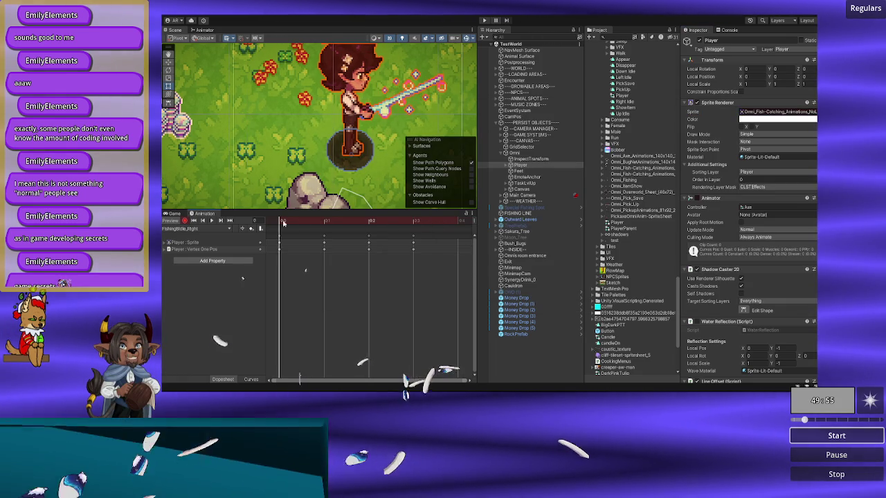
{"action": "left_click", "coordinate": [370, 220]}
{"action": "left_click", "coordinate": [200, 221]}
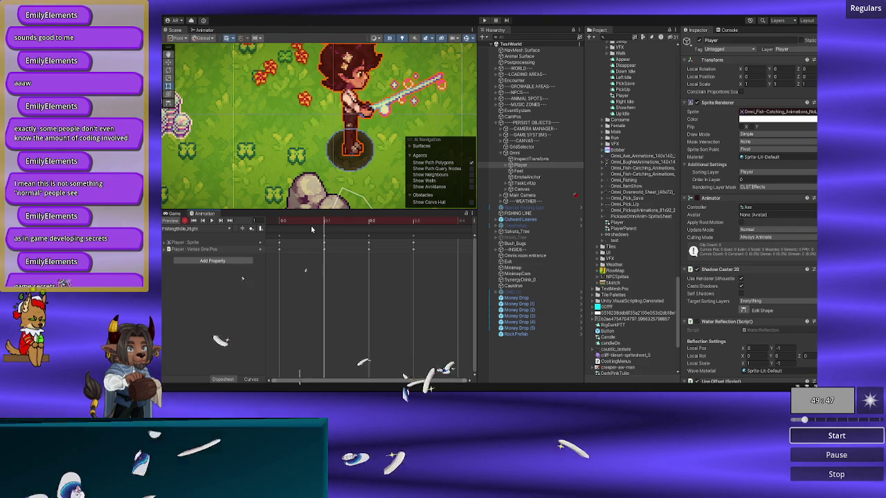
{"action": "mouse_move", "coordinate": [303, 221]}
{"action": "left_mouse_down"}
{"action": "mouse_move", "coordinate": [435, 222]}
{"action": "mouse_move", "coordinate": [279, 221]}
{"action": "mouse_move", "coordinate": [440, 223]}
{"action": "mouse_move", "coordinate": [243, 232]}
{"action": "left_mouse_up"}
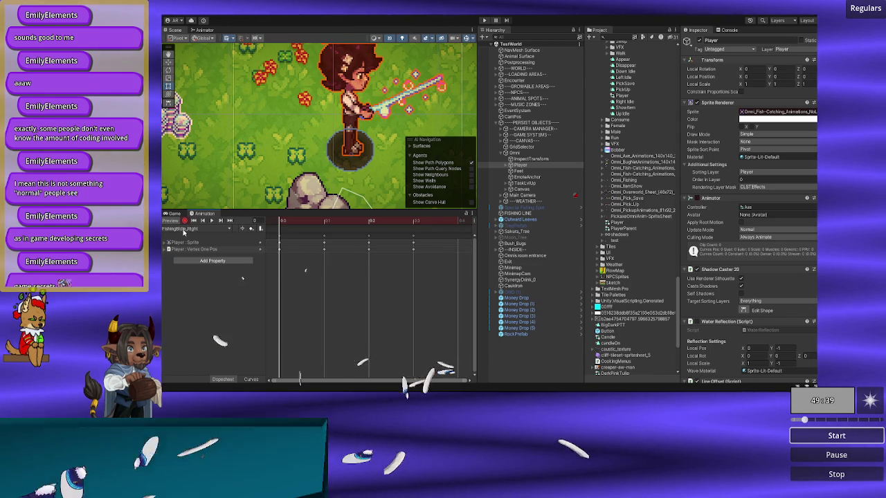
{"action": "left_click", "coordinate": [225, 229]}
- Switch to the FishingBIdle_Up clip, scrub it, and play the preview
{"action": "left_click", "coordinate": [197, 351]}
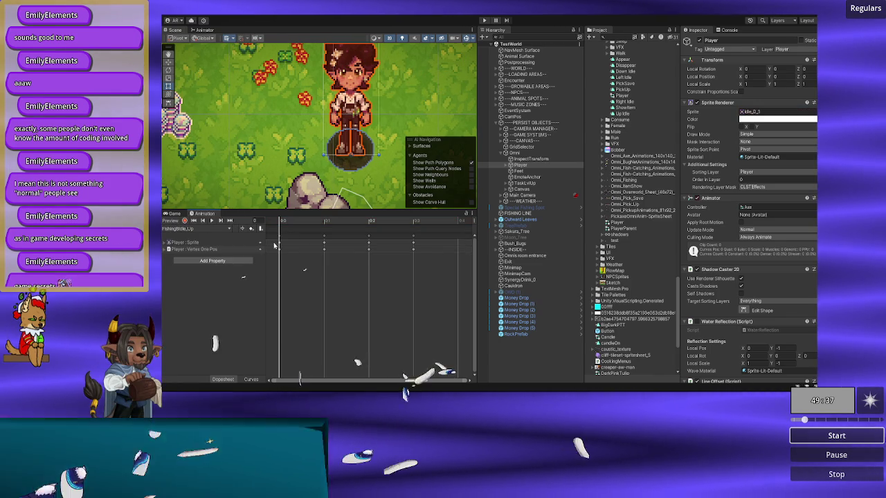
{"action": "mouse_move", "coordinate": [412, 230]}
{"action": "left_mouse_down"}
{"action": "mouse_move", "coordinate": [324, 221]}
{"action": "mouse_move", "coordinate": [369, 222]}
{"action": "left_mouse_up"}
{"action": "left_click_drag", "start_coordinate": [374, 152], "coordinate": [360, 186]}
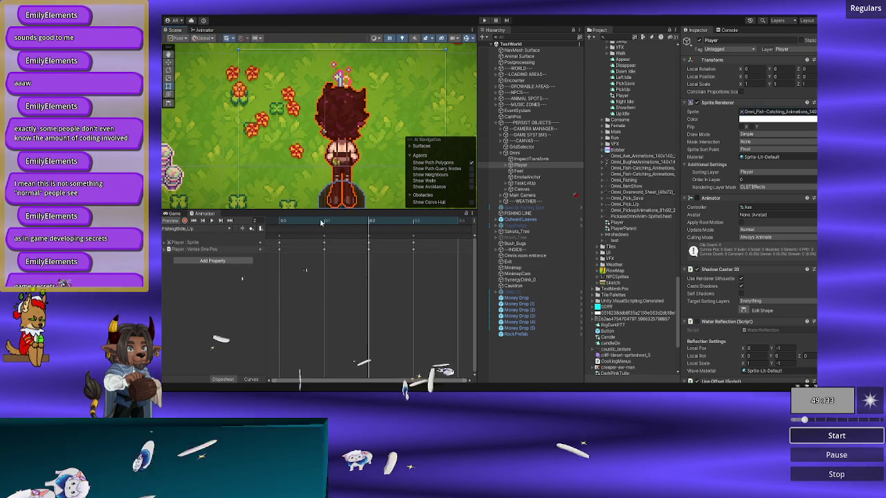
{"action": "key", "text": "space"}
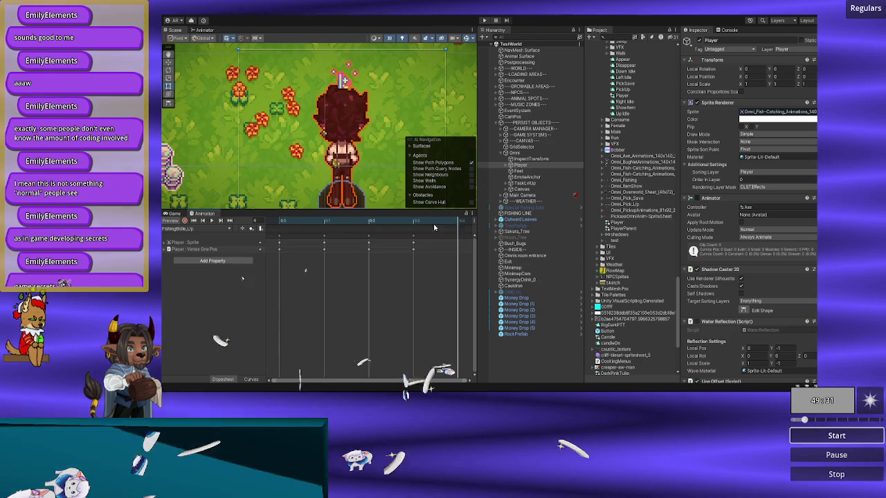
{"action": "mouse_move", "coordinate": [367, 175]}
{"action": "left_mouse_down"}
{"action": "mouse_move", "coordinate": [365, 109]}
{"action": "mouse_move", "coordinate": [358, 152]}
{"action": "left_mouse_up"}
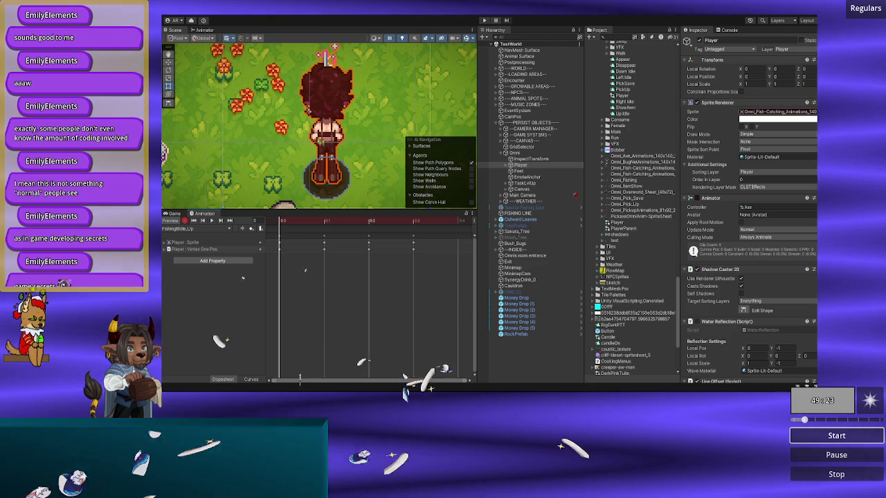
- Filter sprites with 'rch', compare fish-catching frames _115 to _120, and keep _116
{"action": "scroll", "coordinate": [412, 208], "scroll_direction": "down", "scroll_amount": 3}
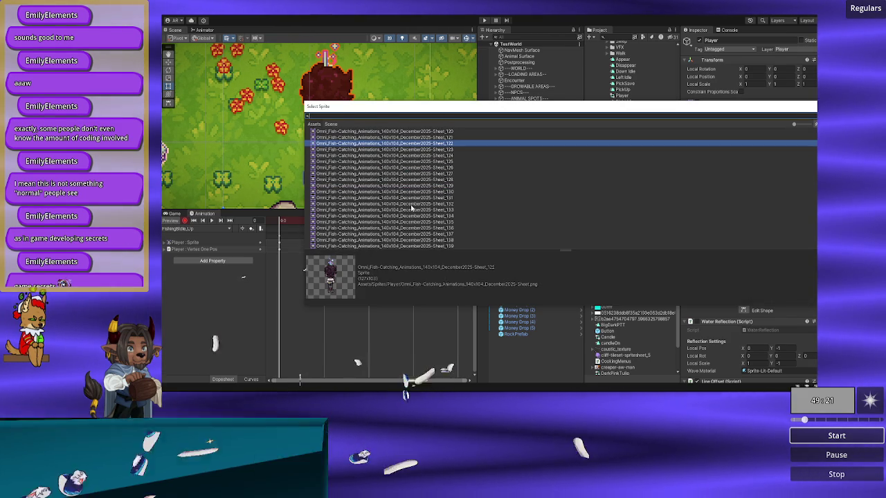
{"action": "type", "text": "march"}
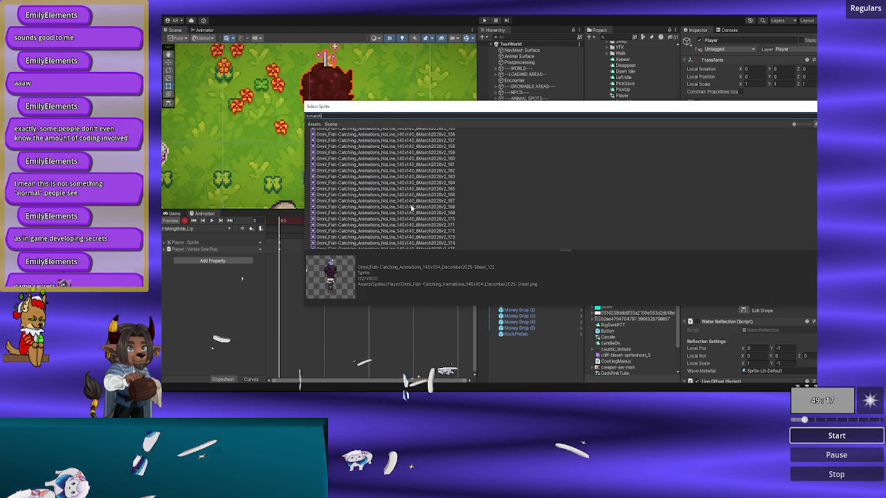
{"action": "left_click", "coordinate": [412, 207]}
{"action": "key", "text": "Up"}
{"action": "key", "text": "Up"}
{"action": "key", "text": "Up"}
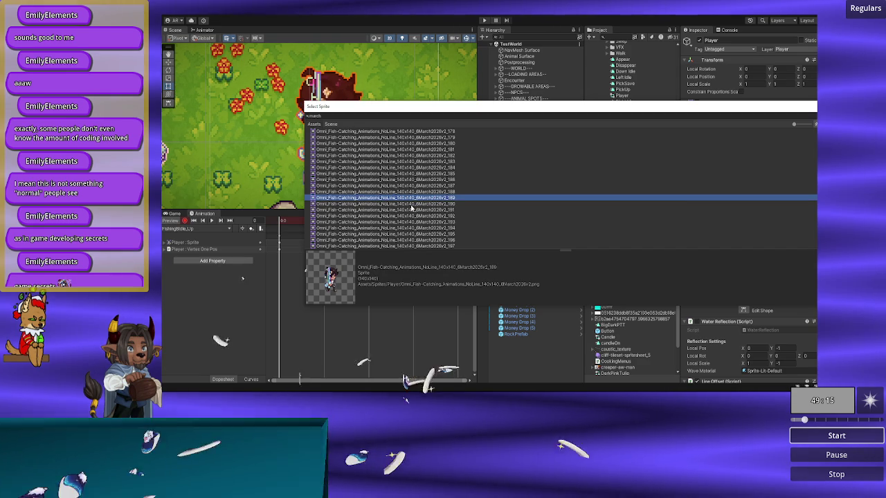
{"action": "key", "text": "Up"}
{"action": "key", "text": "Up"}
{"action": "key", "text": "Up"}
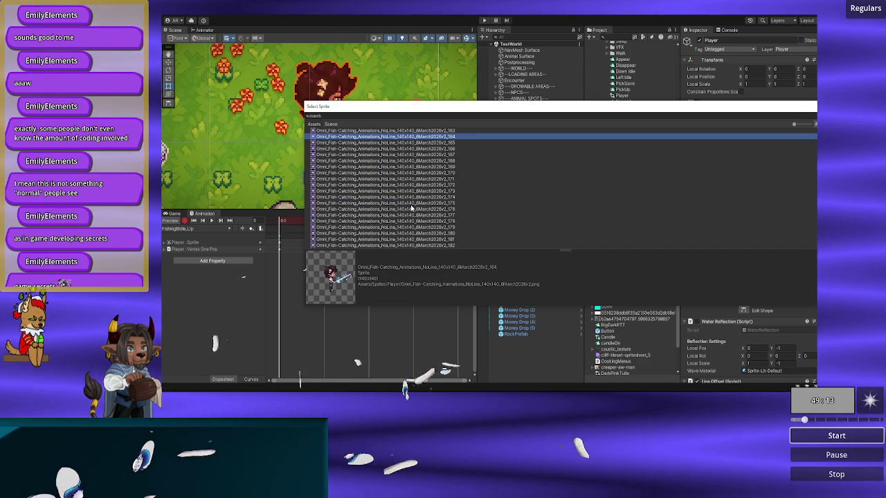
{"action": "key", "text": "Up"}
{"action": "key", "text": "Up"}
{"action": "key", "text": "Up"}
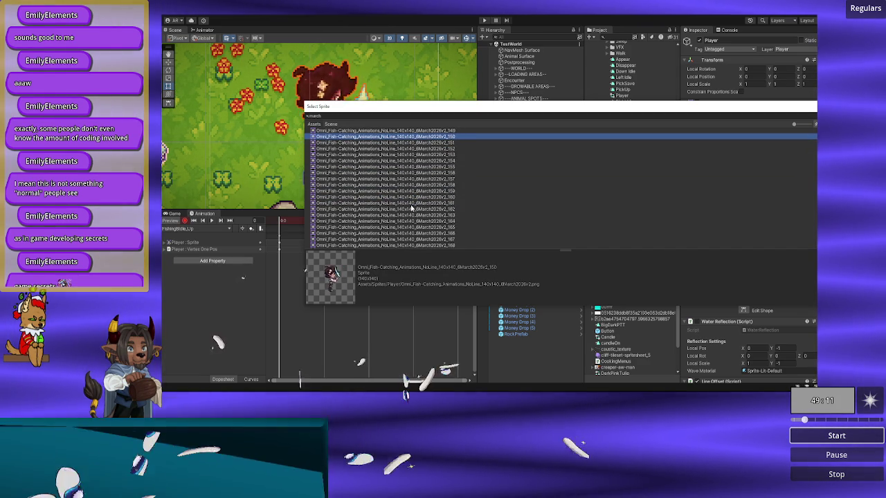
{"action": "key", "text": "Up"}
{"action": "key", "text": "Up"}
{"action": "key", "text": "Up"}
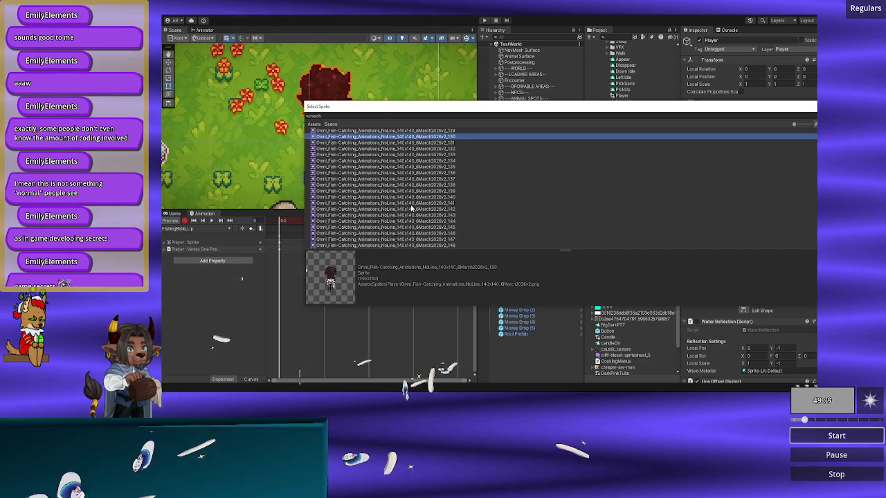
{"action": "key", "text": "Up"}
{"action": "key", "text": "Up"}
{"action": "key", "text": "Up"}
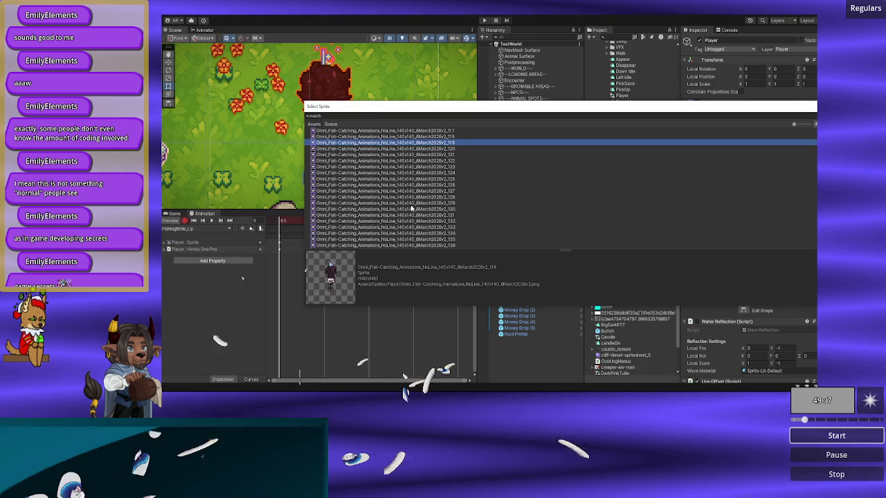
{"action": "key", "text": "Up"}
{"action": "key", "text": "Up"}
{"action": "key", "text": "Up"}
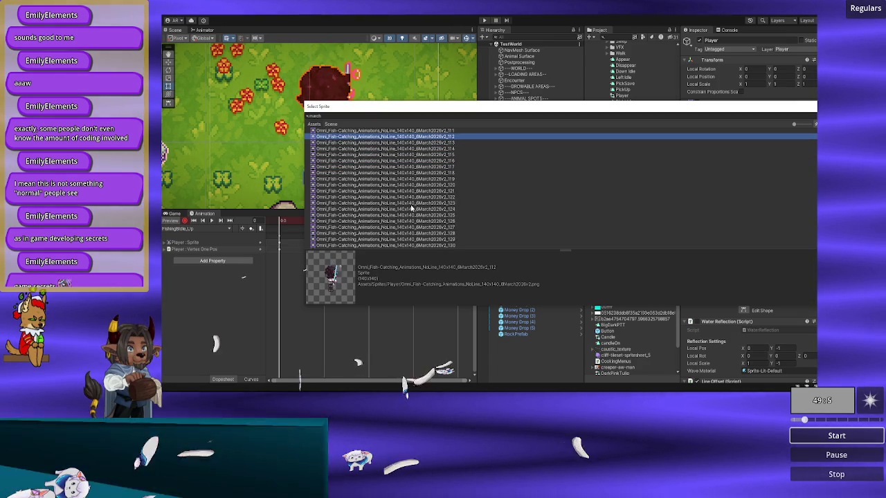
{"action": "key", "text": "Down"}
{"action": "key", "text": "Down"}
{"action": "key", "text": "Down"}
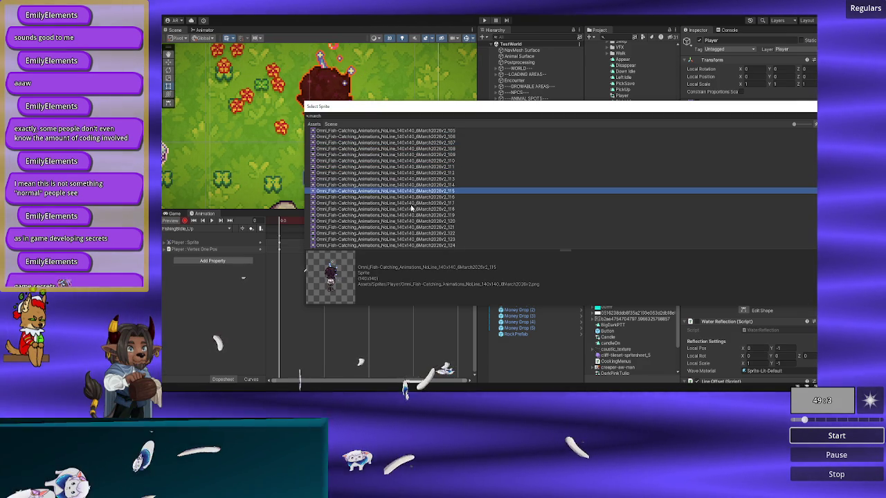
{"action": "key", "text": "Up"}
{"action": "key", "text": "Up"}
{"action": "key", "text": "Up"}
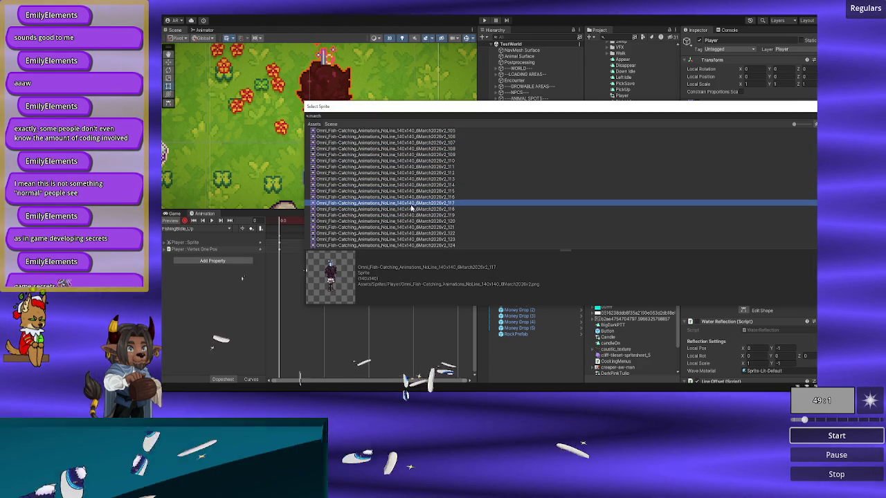
{"action": "key", "text": "Up"}
{"action": "key", "text": "Up"}
{"action": "key", "text": "Up"}
{"action": "key", "text": "Down"}
{"action": "key", "text": "Down"}
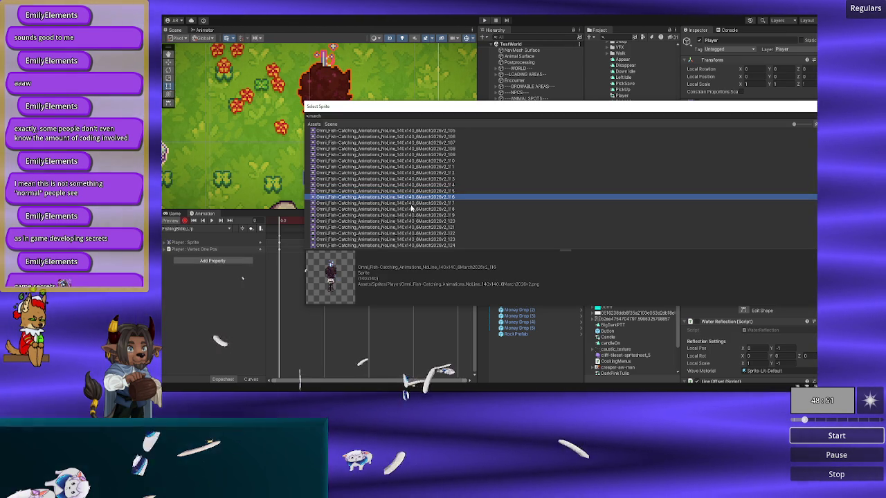
{"action": "key", "text": "Up"}
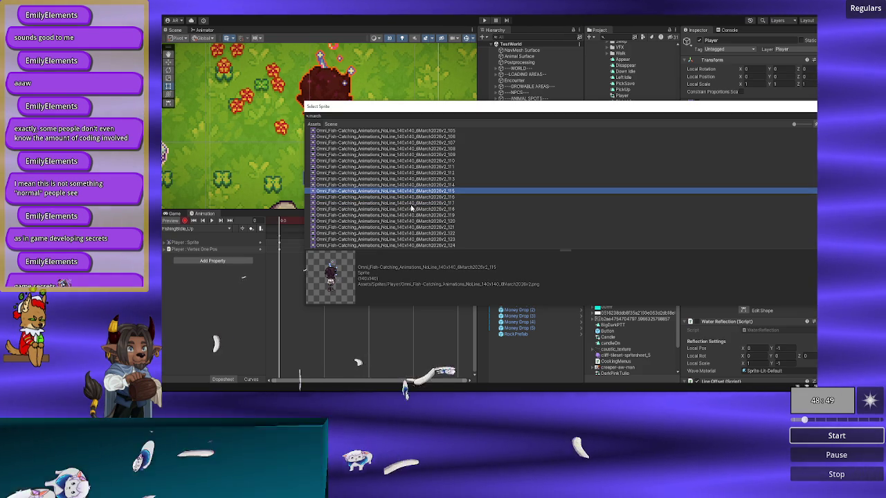
{"action": "key", "text": "Down"}
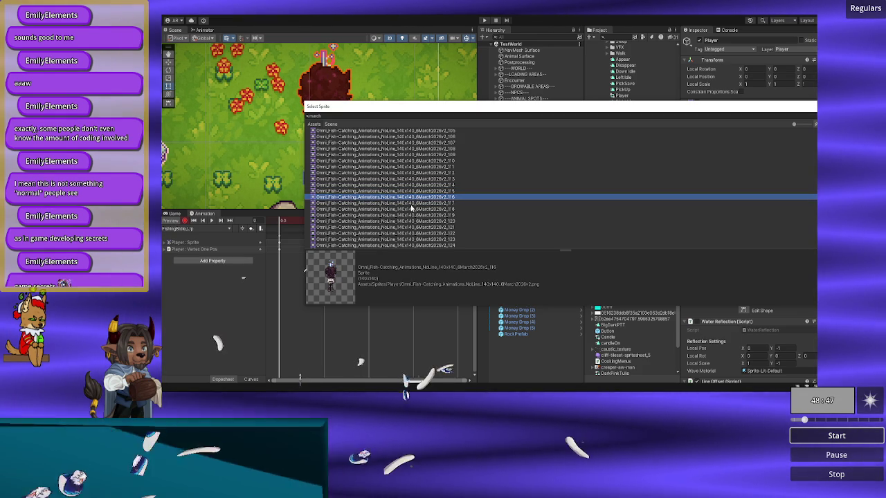
{"action": "key", "text": "Down"}
{"action": "key", "text": "Down"}
{"action": "key", "text": "Down"}
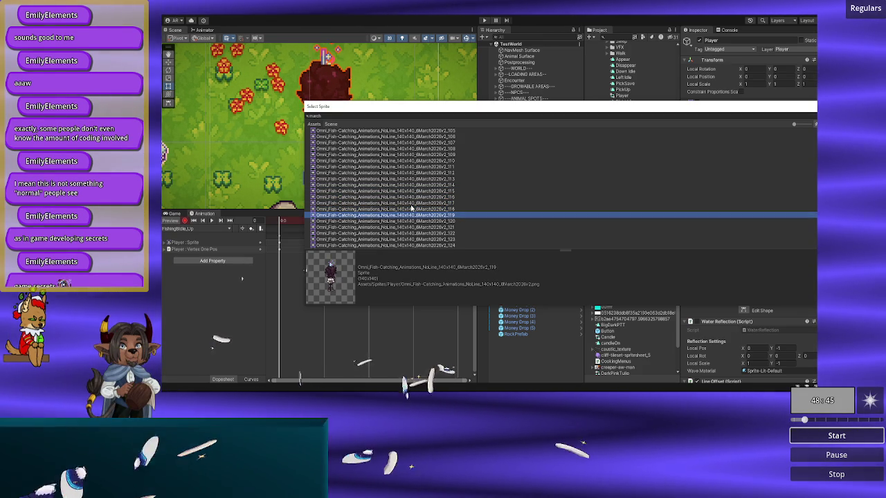
{"action": "key", "text": "Up"}
{"action": "key", "text": "Up"}
{"action": "key", "text": "Up"}
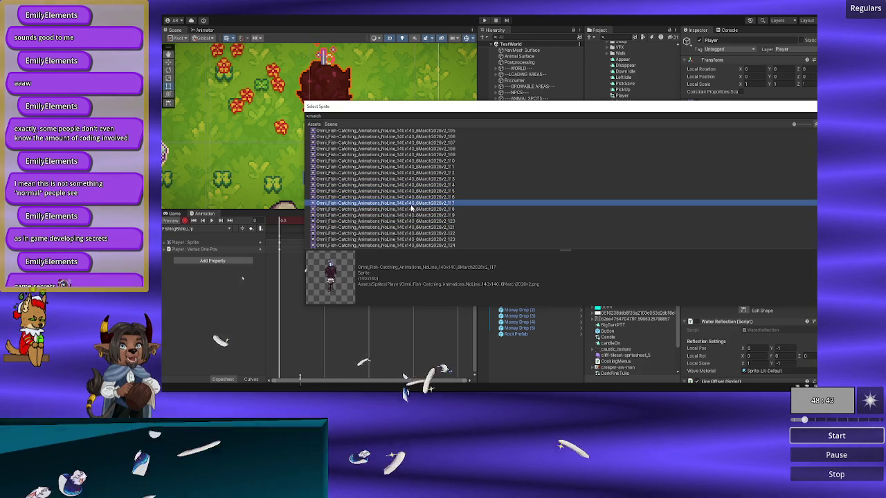
{"action": "key", "text": "Up"}
{"action": "key", "text": "Down"}
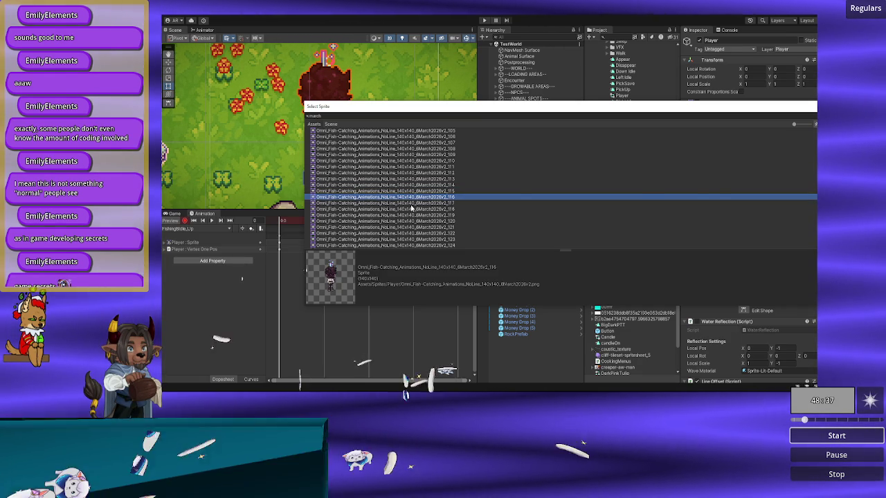
{"action": "key", "text": "Return"}
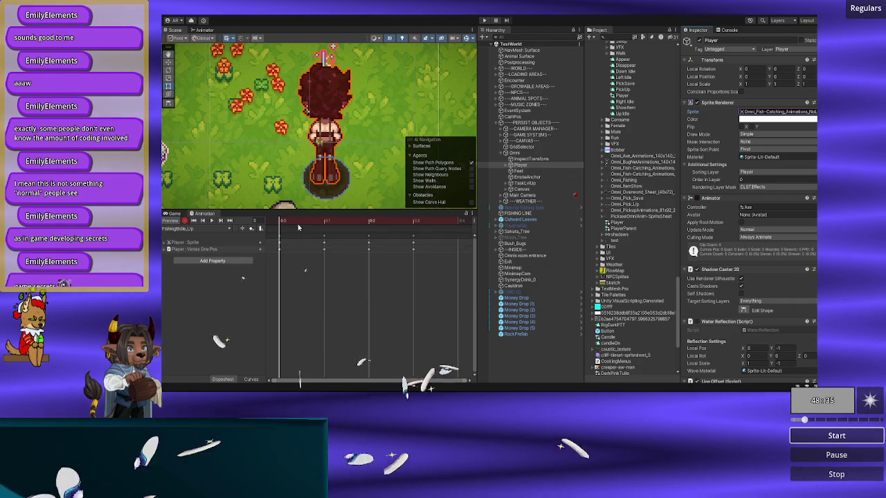
- Assign fish-catching sprites _117 to frame 1 and _118 to frame 2
{"action": "key", "text": "period"}
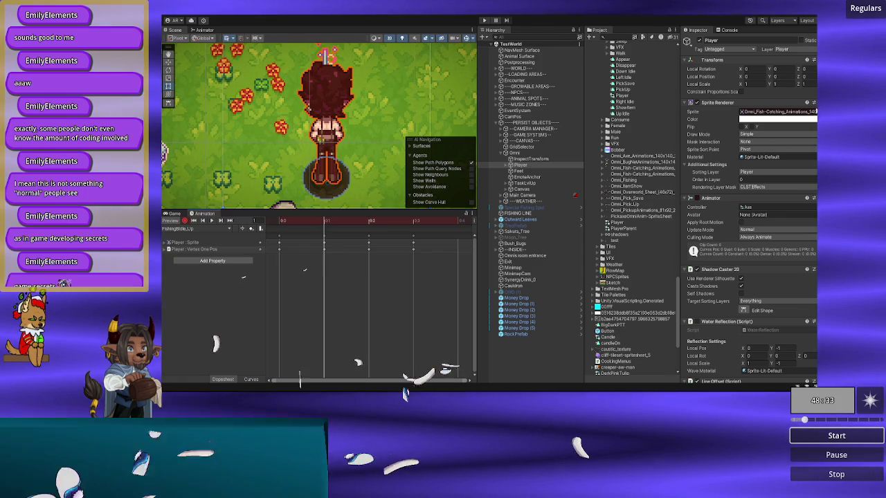
{"action": "key", "text": "Return"}
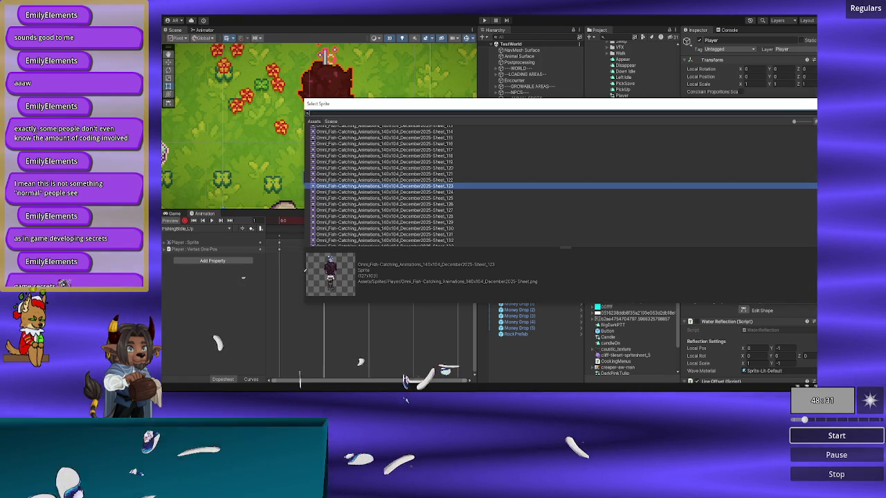
{"action": "type", "text": "117"}
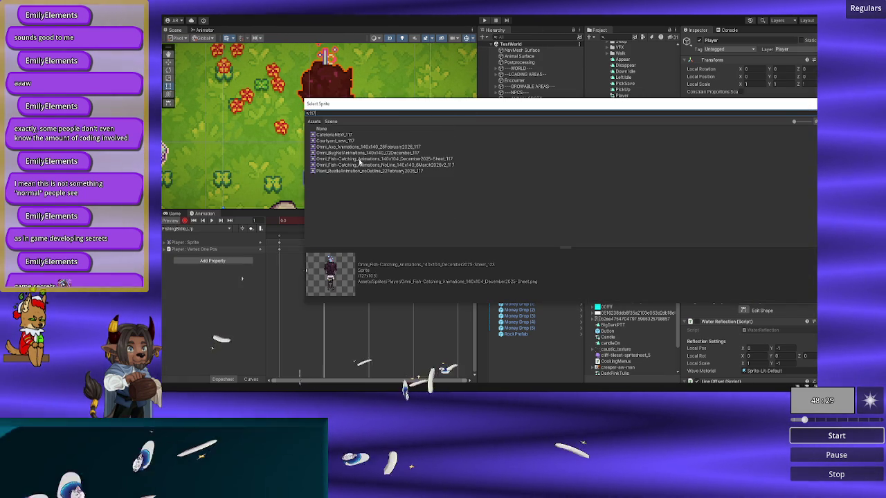
{"action": "double_click", "coordinate": [354, 166]}
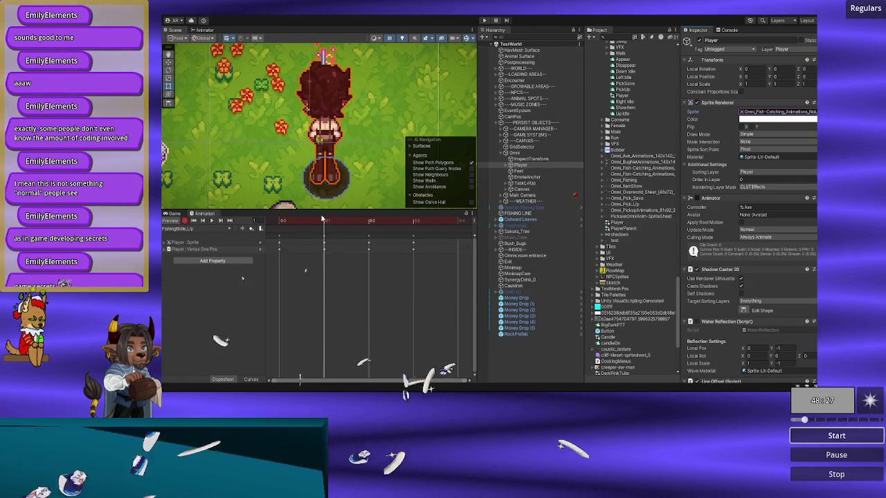
{"action": "left_click", "coordinate": [374, 222]}
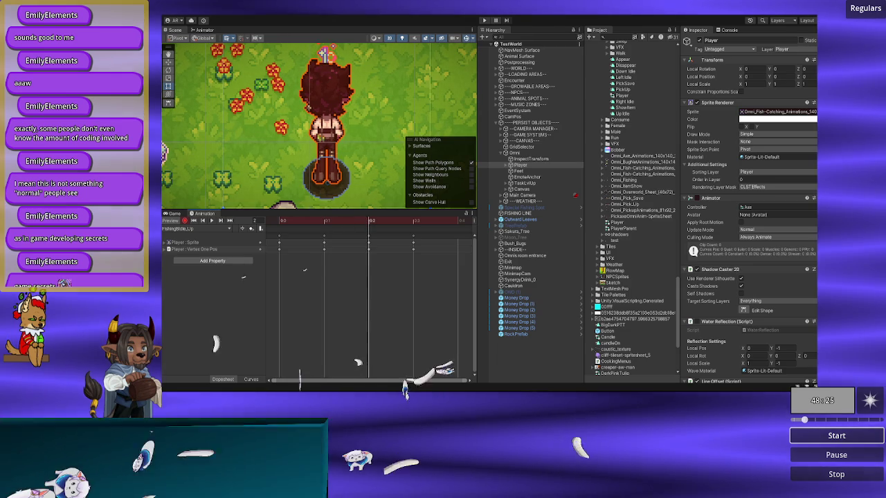
{"action": "left_click", "coordinate": [814, 112]}
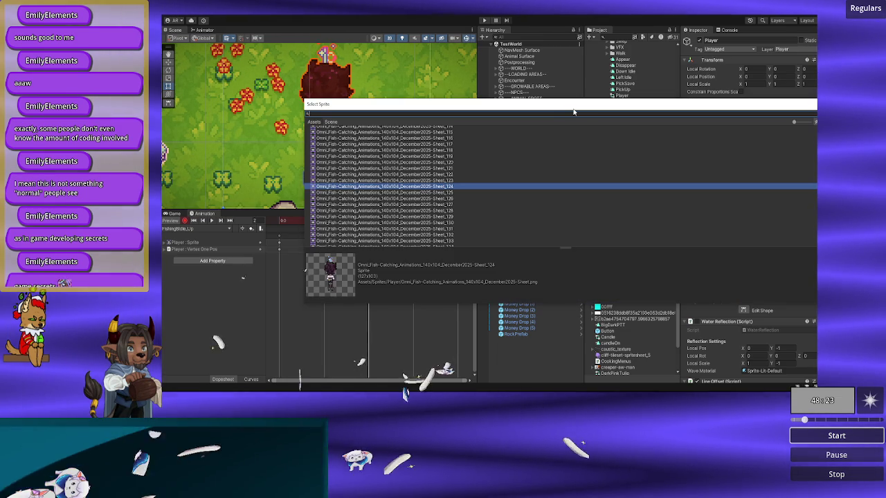
{"action": "type", "text": "118"}
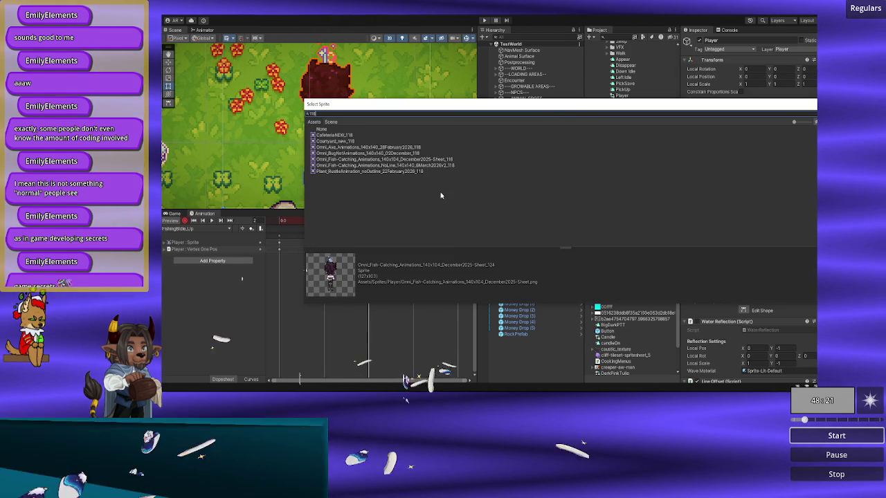
{"action": "double_click", "coordinate": [398, 166]}
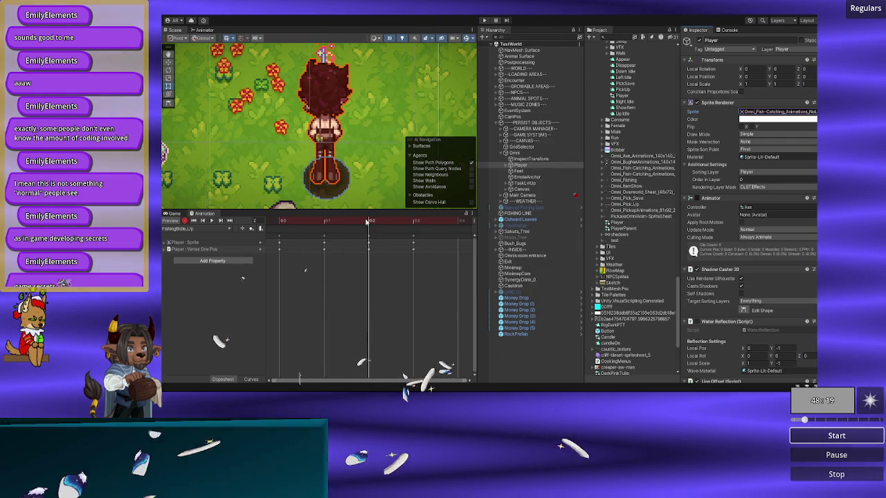
- Move to frame 3 and search the sprite picker for '119'
{"action": "left_click", "coordinate": [395, 223]}
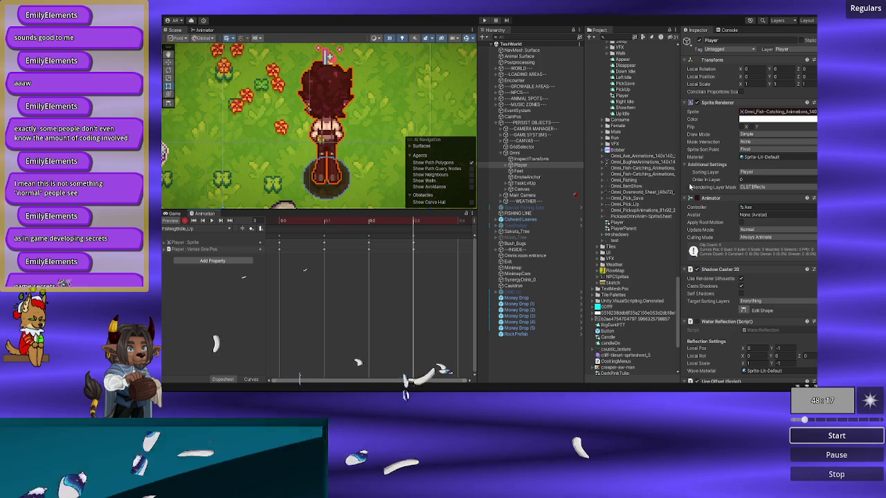
{"action": "left_click", "coordinate": [814, 112]}
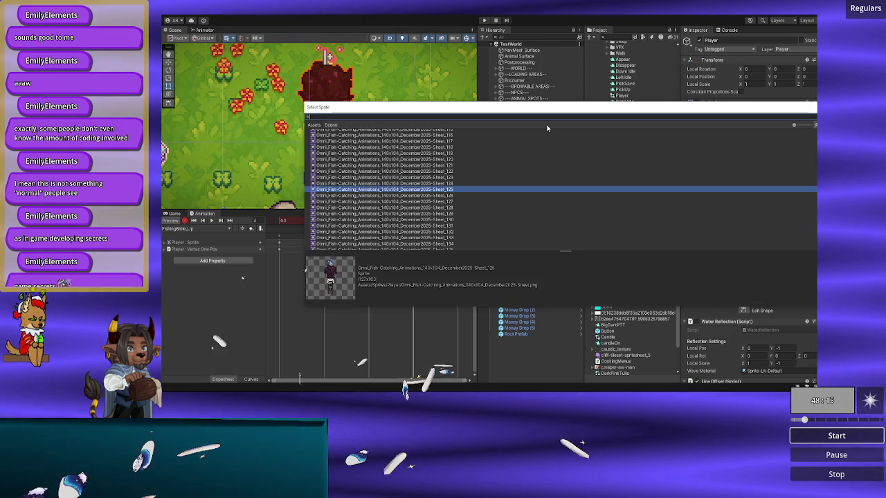
{"action": "type", "text": "119"}
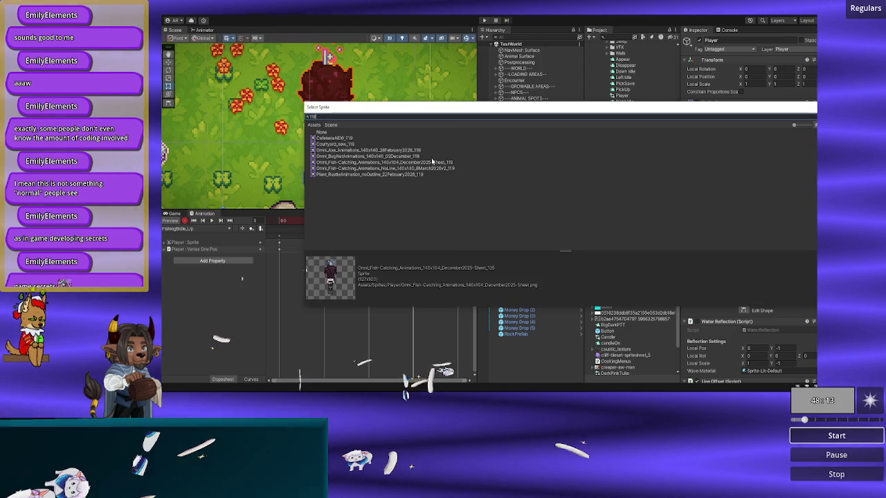
- Assign sprite _119 to frame 3 of FishingBIdle_Up, then preview the FishingReel_Down frames
{"action": "double_click", "coordinate": [374, 169]}
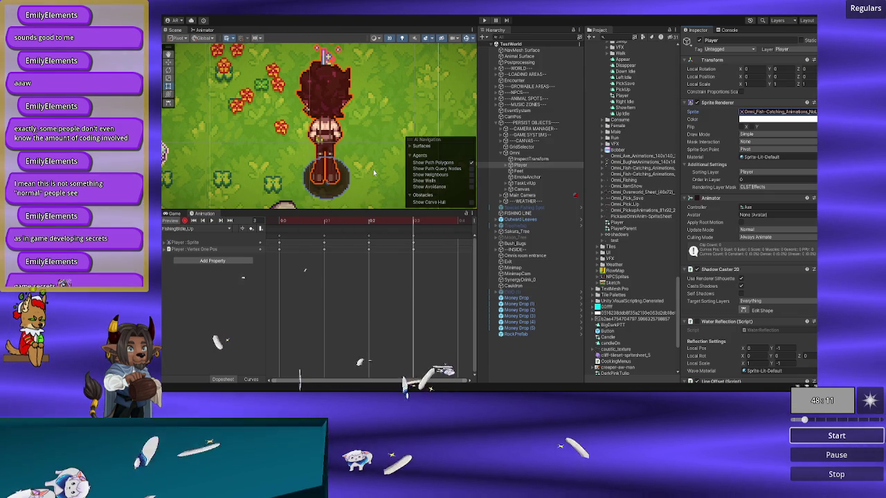
{"action": "mouse_move", "coordinate": [385, 220]}
{"action": "left_mouse_down"}
{"action": "mouse_move", "coordinate": [279, 220]}
{"action": "mouse_move", "coordinate": [429, 220]}
{"action": "mouse_move", "coordinate": [457, 228]}
{"action": "mouse_move", "coordinate": [448, 241]}
{"action": "left_mouse_up"}
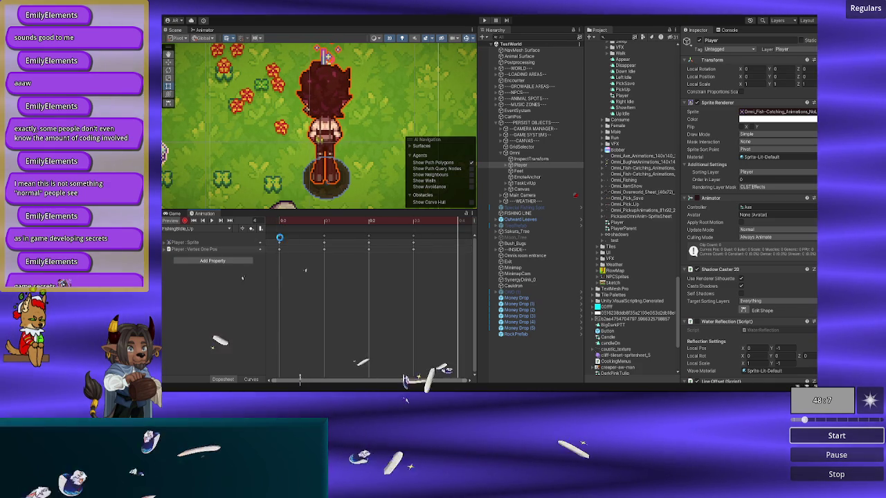
{"action": "left_click", "coordinate": [188, 229]}
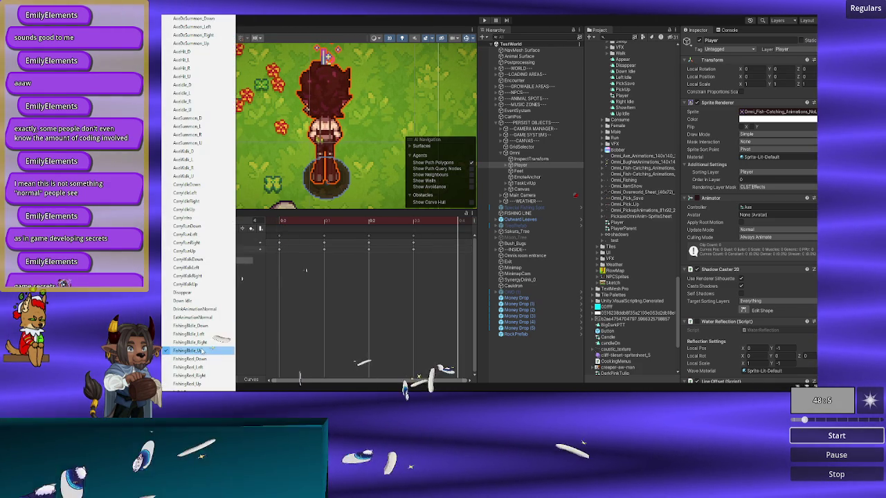
{"action": "left_click", "coordinate": [211, 359]}
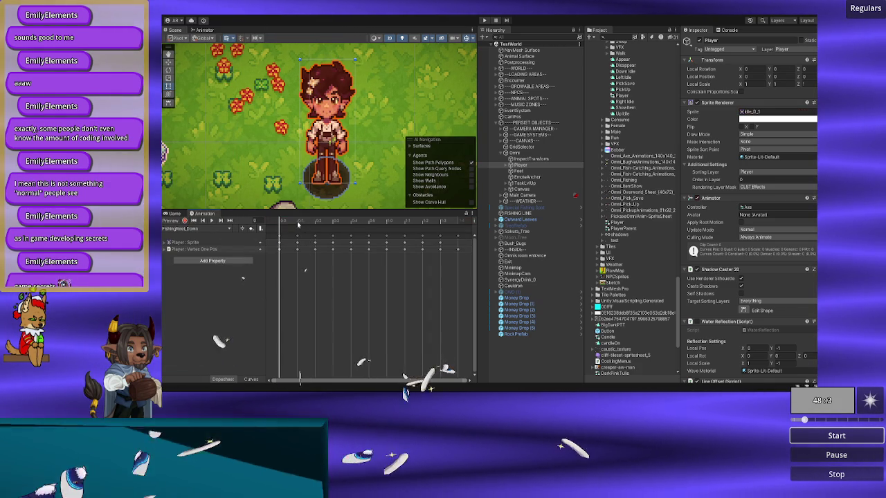
{"action": "mouse_move", "coordinate": [292, 224]}
{"action": "left_mouse_down"}
{"action": "mouse_move", "coordinate": [406, 222]}
{"action": "mouse_move", "coordinate": [237, 236]}
{"action": "left_mouse_up"}
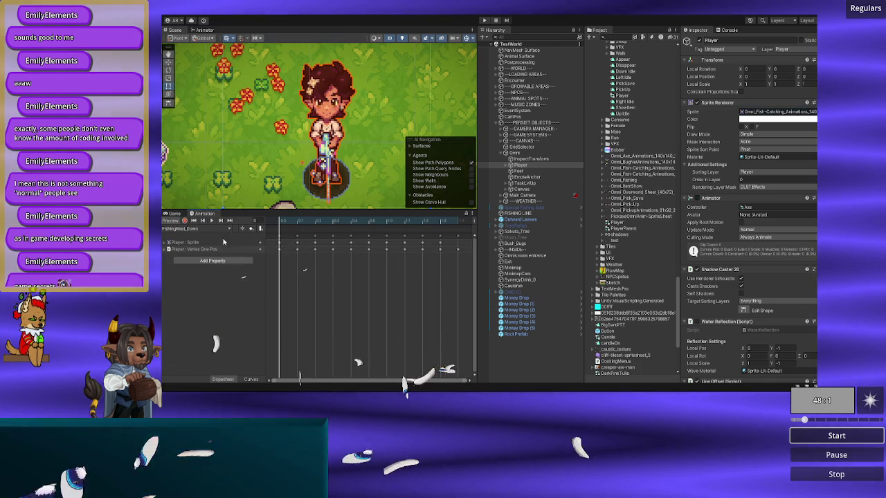
- Review the FishingBIdle_Down, _Left, _Right and _Up clips in turn
{"action": "left_click", "coordinate": [206, 230]}
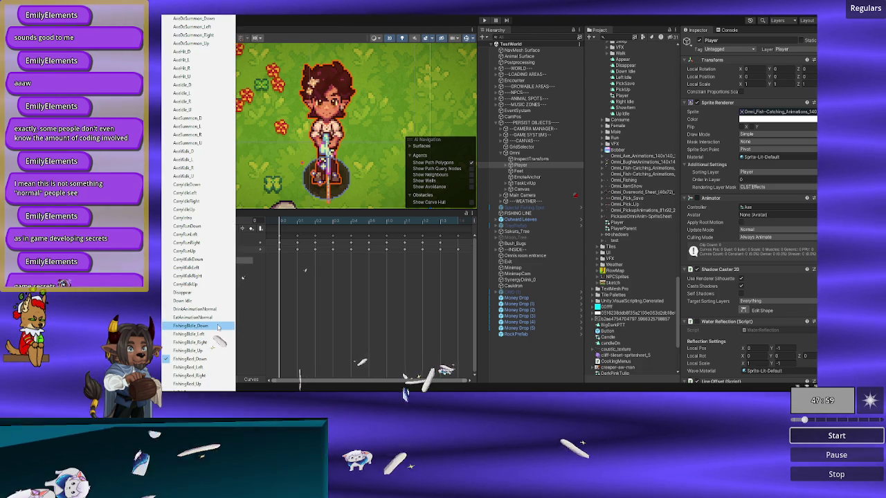
{"action": "left_click", "coordinate": [218, 326]}
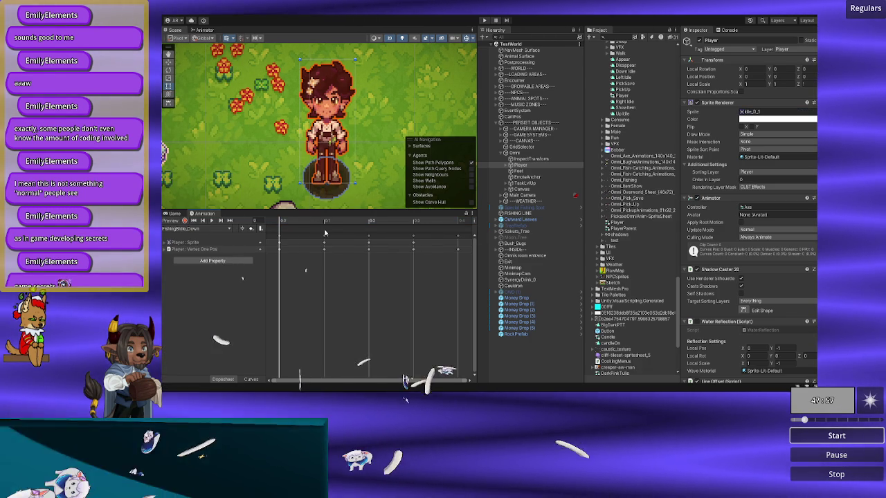
{"action": "key", "text": "space"}
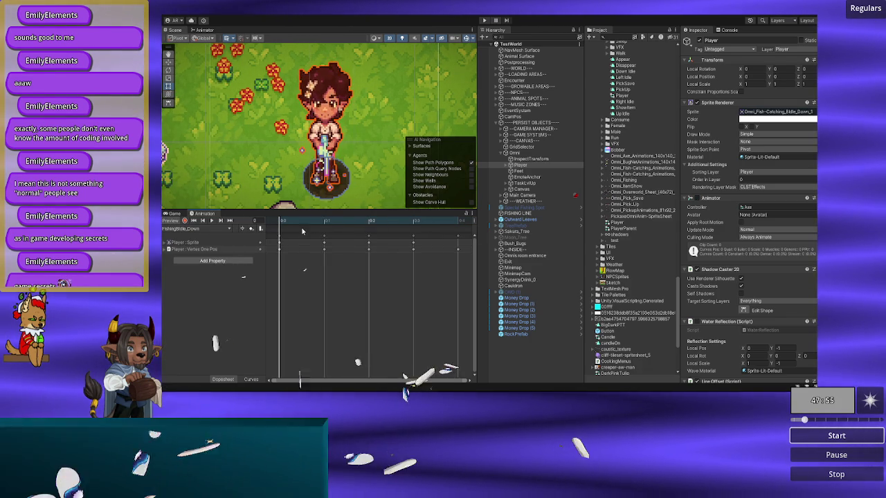
{"action": "left_click", "coordinate": [206, 228]}
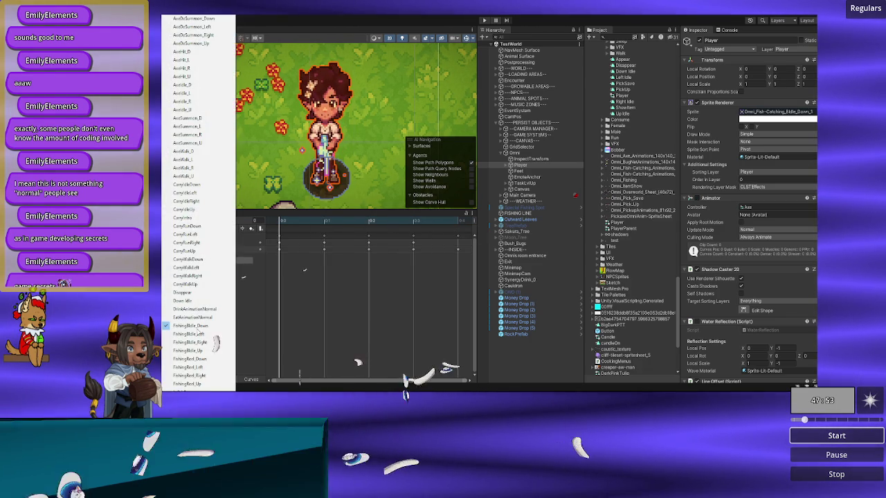
{"action": "left_click", "coordinate": [200, 335]}
{"action": "key", "text": "space"}
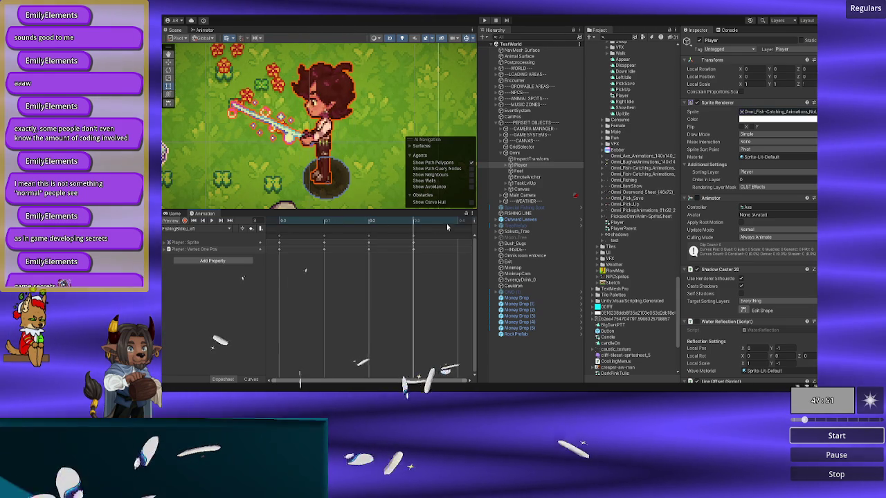
{"action": "left_click", "coordinate": [220, 230]}
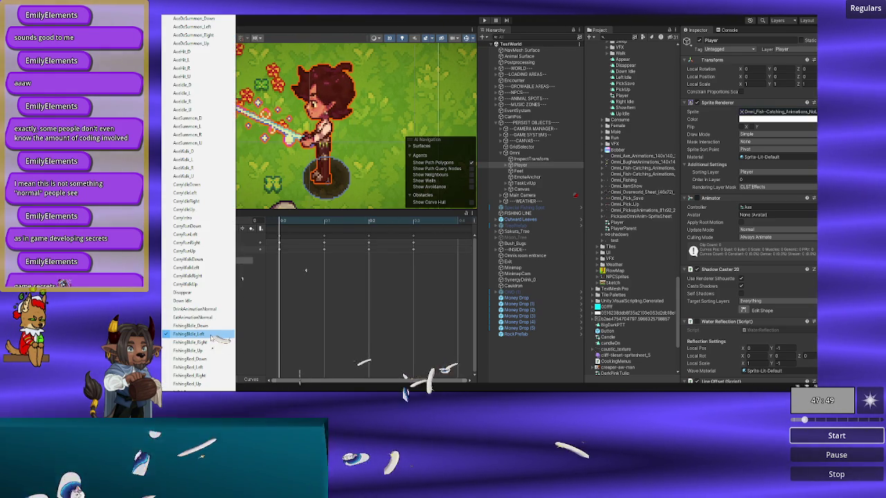
{"action": "left_click", "coordinate": [206, 342]}
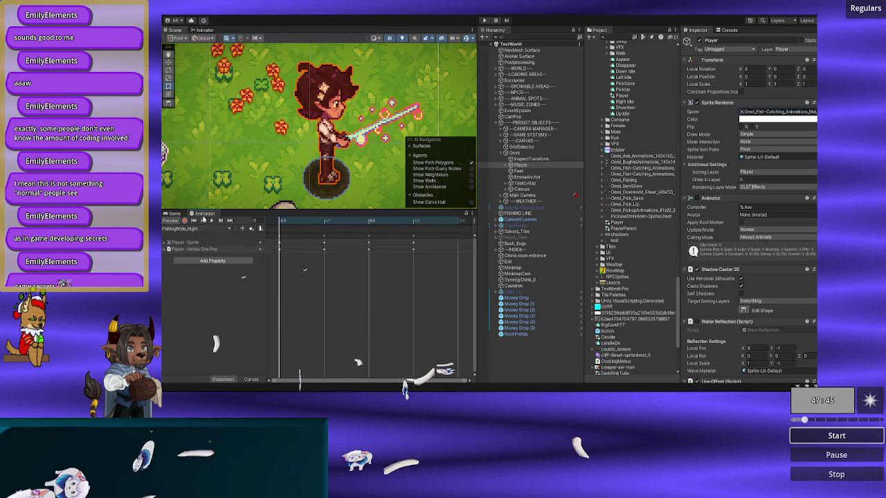
{"action": "left_click", "coordinate": [202, 227]}
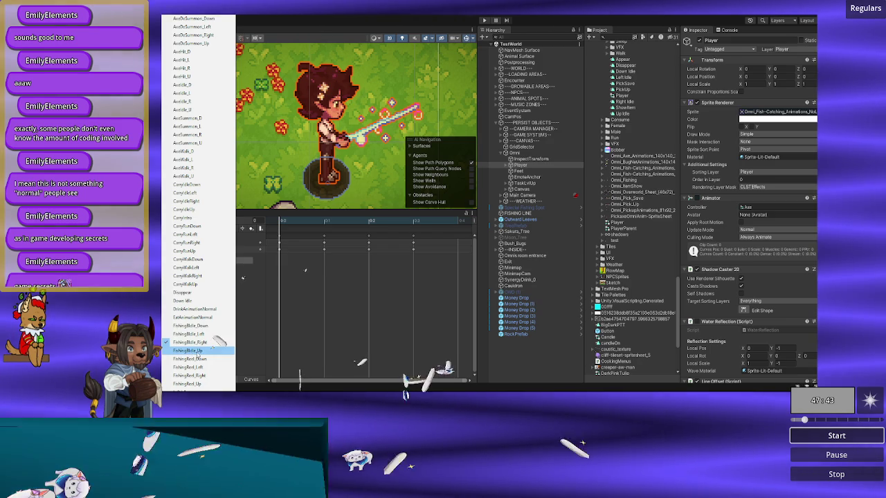
{"action": "left_click", "coordinate": [199, 351]}
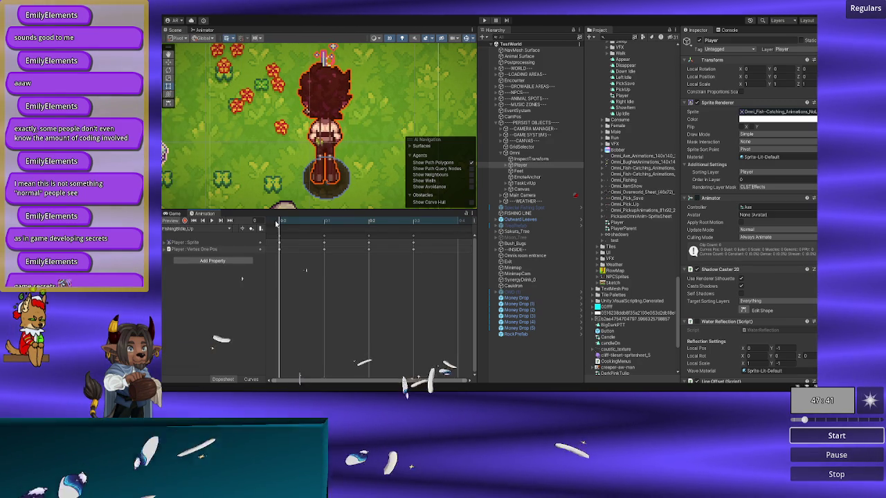
- Load the FishingReel_Down clip, scrub its rod pose, and enable keyframe recording
{"action": "left_click", "coordinate": [194, 231]}
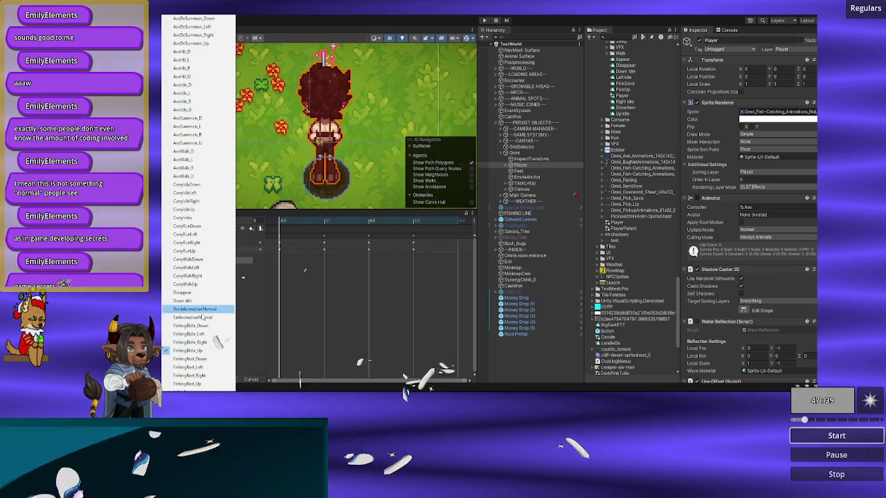
{"action": "left_click", "coordinate": [201, 360]}
{"action": "mouse_move", "coordinate": [296, 224]}
{"action": "left_mouse_down"}
{"action": "mouse_move", "coordinate": [451, 222]}
{"action": "mouse_move", "coordinate": [279, 222]}
{"action": "mouse_move", "coordinate": [455, 228]}
{"action": "mouse_move", "coordinate": [280, 223]}
{"action": "left_mouse_up"}
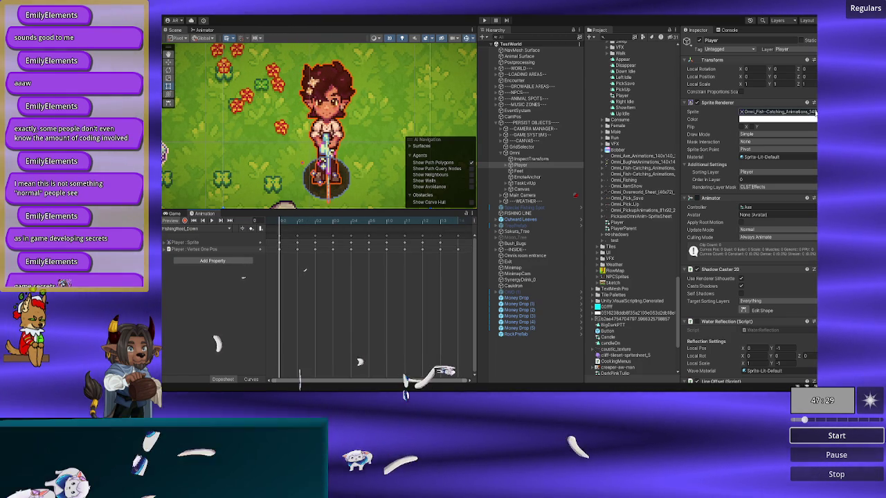
{"action": "left_click", "coordinate": [185, 221]}
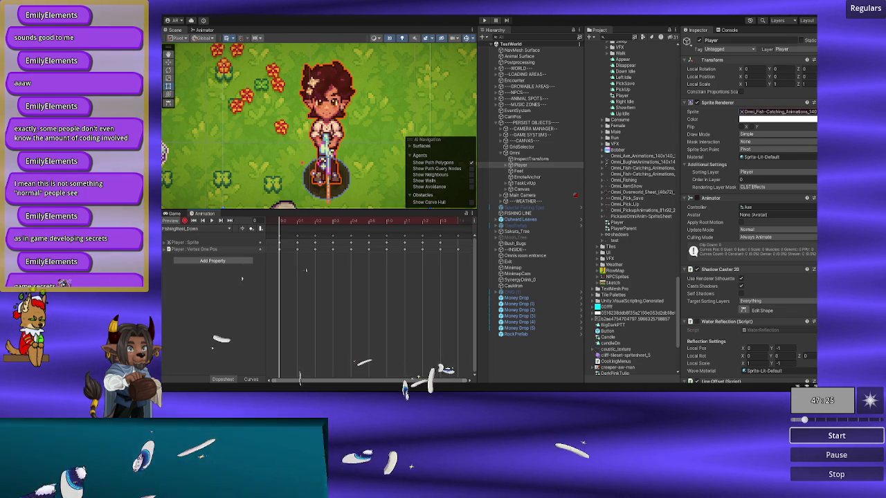
- In the sprite picker, browse the March fish-catching frames to compare poses, reaching frame _35
{"action": "left_click", "coordinate": [813, 112]}
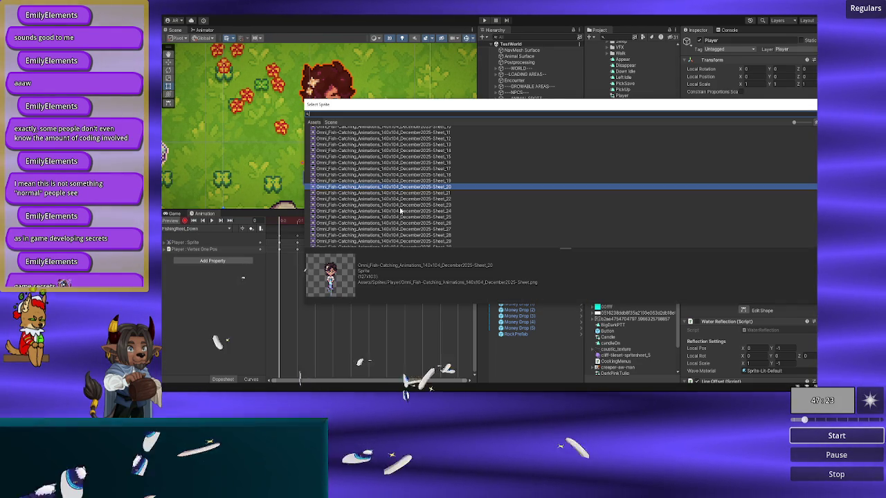
{"action": "key", "text": "Up"}
{"action": "key", "text": "Up"}
{"action": "key", "text": "Up"}
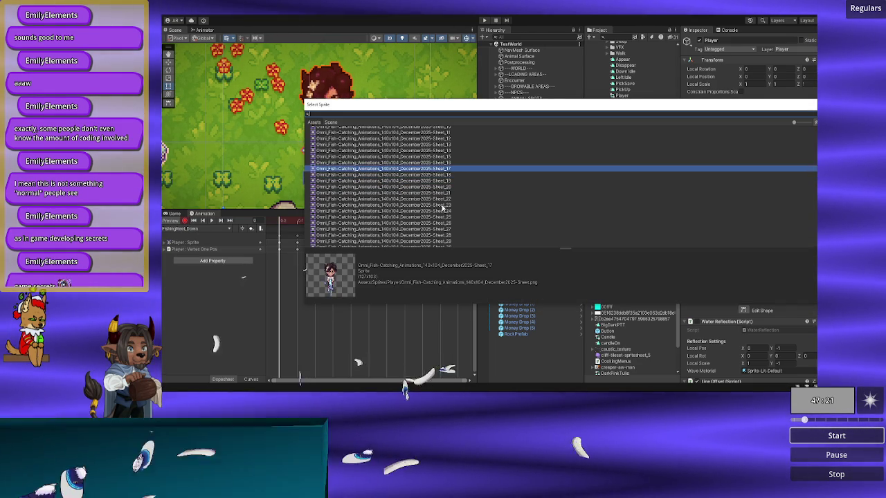
{"action": "type", "text": "march"}
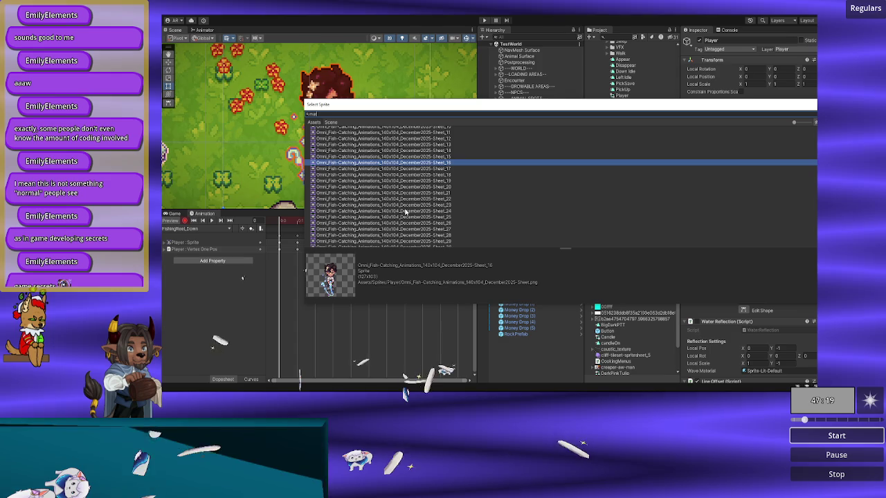
{"action": "left_click", "coordinate": [405, 209]}
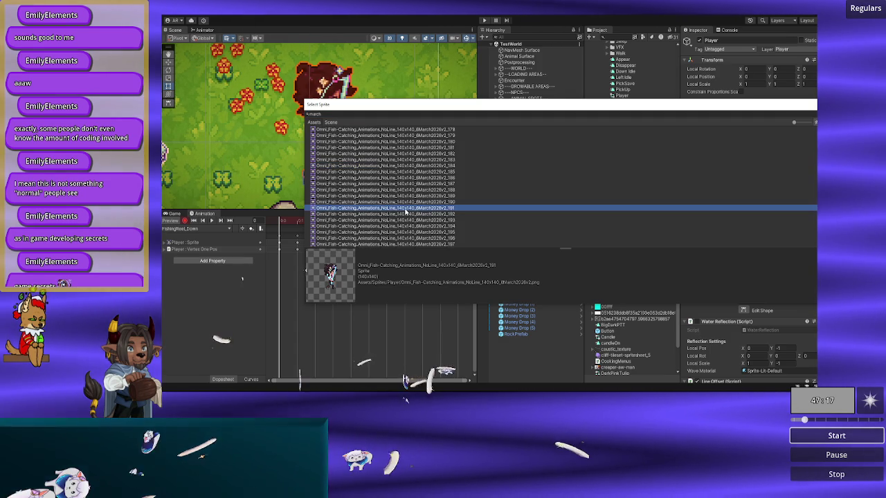
{"action": "key", "text": "Up"}
{"action": "key", "text": "Up"}
{"action": "key", "text": "Up"}
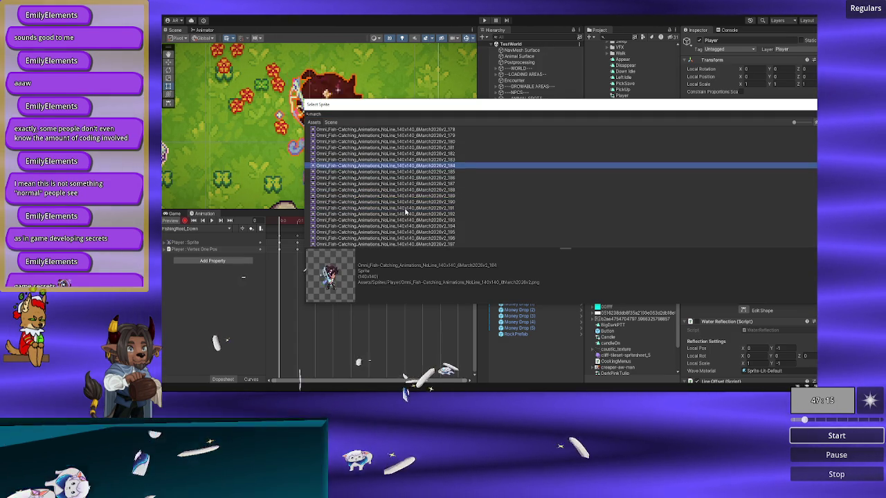
{"action": "key", "text": "Up"}
{"action": "key", "text": "Up"}
{"action": "key", "text": "Up"}
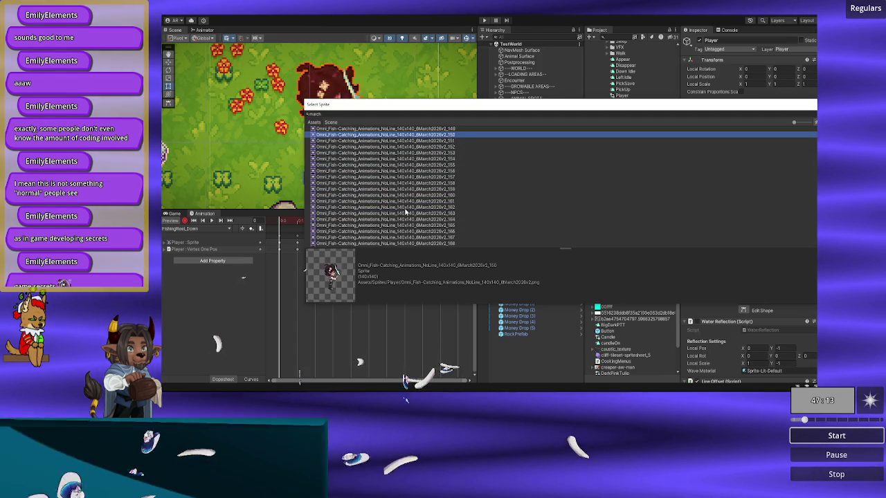
{"action": "key", "text": "Up"}
{"action": "key", "text": "Up"}
{"action": "key", "text": "Up"}
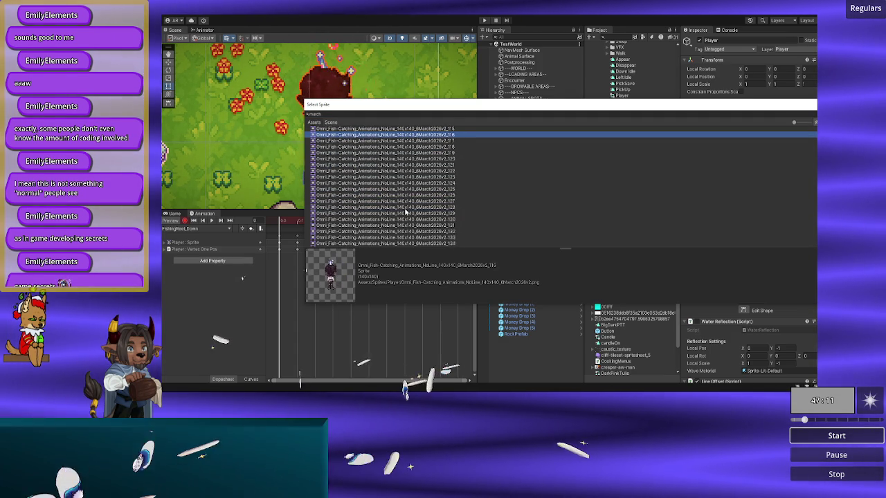
{"action": "key", "text": "Up"}
{"action": "key", "text": "Up"}
{"action": "key", "text": "Up"}
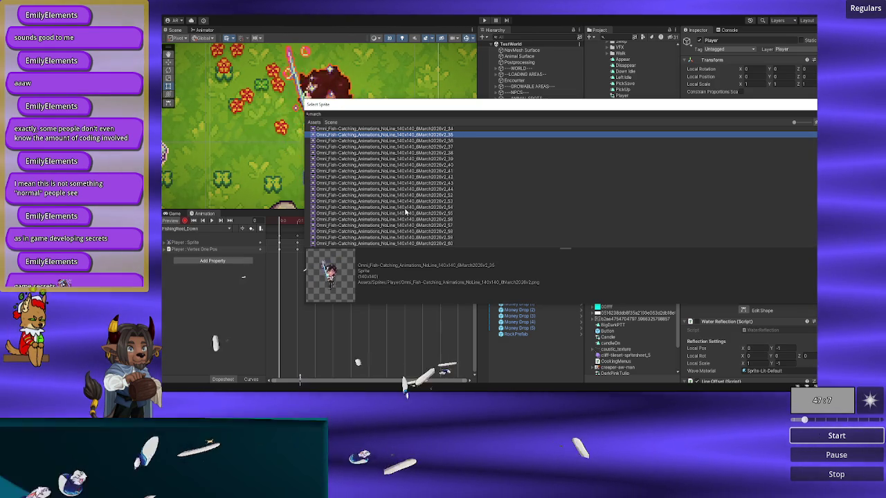
{"action": "key", "text": "Up"}
{"action": "key", "text": "Up"}
{"action": "key", "text": "Up"}
{"action": "scroll", "coordinate": [405, 212], "scroll_direction": "up", "scroll_amount": 1}
{"action": "key", "text": "Down"}
{"action": "key", "text": "Down"}
{"action": "key", "text": "Down"}
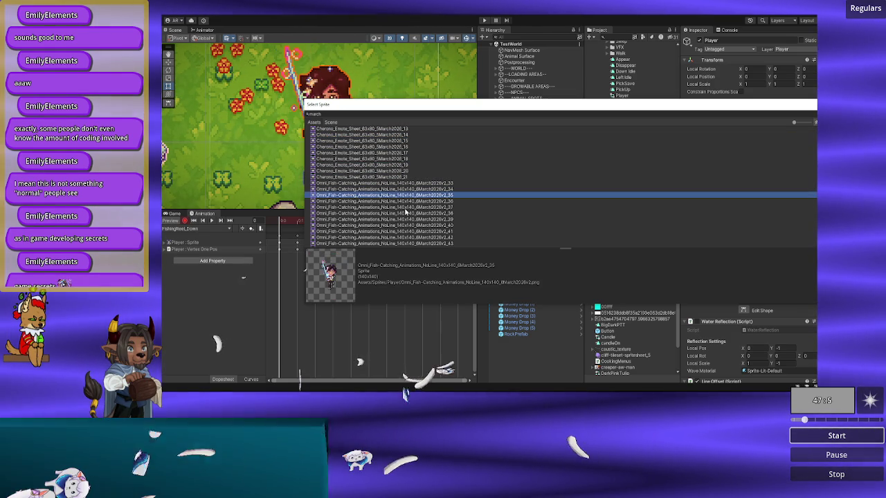
{"action": "key", "text": "Down"}
{"action": "key", "text": "Down"}
{"action": "key", "text": "Down"}
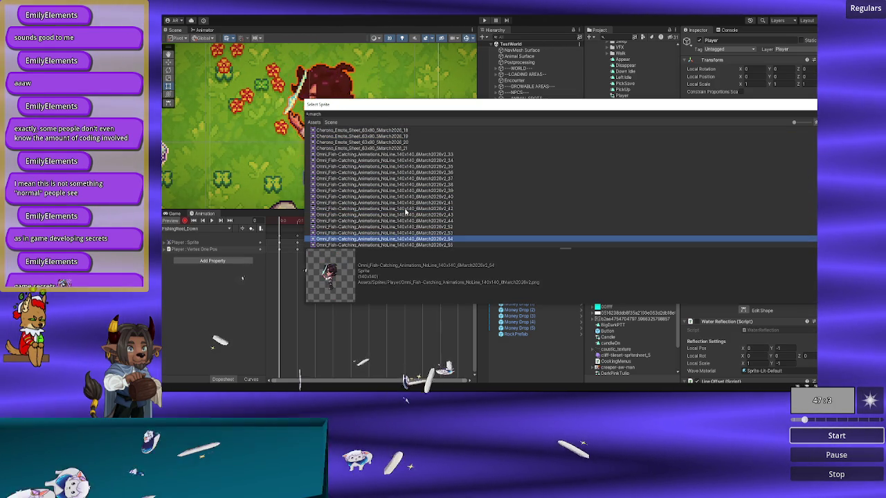
{"action": "key", "text": "Up"}
{"action": "key", "text": "Up"}
{"action": "key", "text": "Up"}
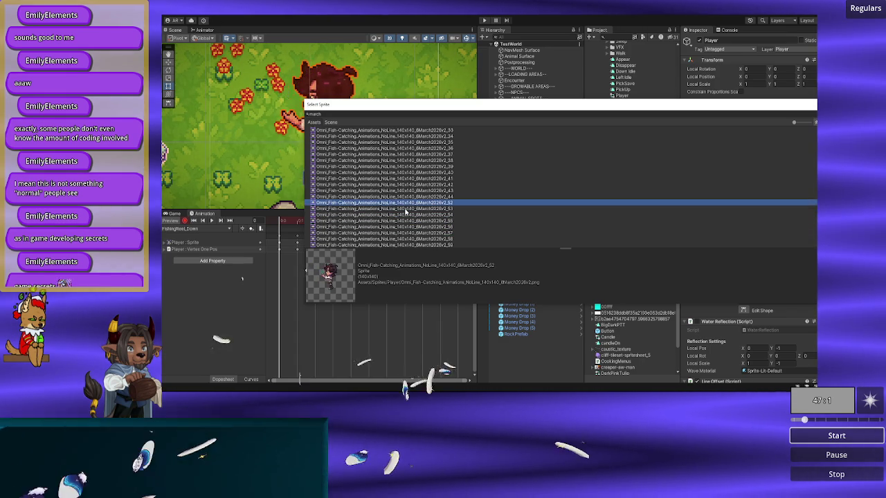
{"action": "key", "text": "Down"}
{"action": "key", "text": "Down"}
{"action": "key", "text": "Down"}
{"action": "key", "text": "Up"}
{"action": "key", "text": "Up"}
{"action": "key", "text": "Down"}
{"action": "key", "text": "Down"}
{"action": "key", "text": "Down"}
{"action": "key", "text": "Down"}
{"action": "key", "text": "Up"}
{"action": "key", "text": "Up"}
{"action": "key", "text": "Up"}
{"action": "key", "text": "Up"}
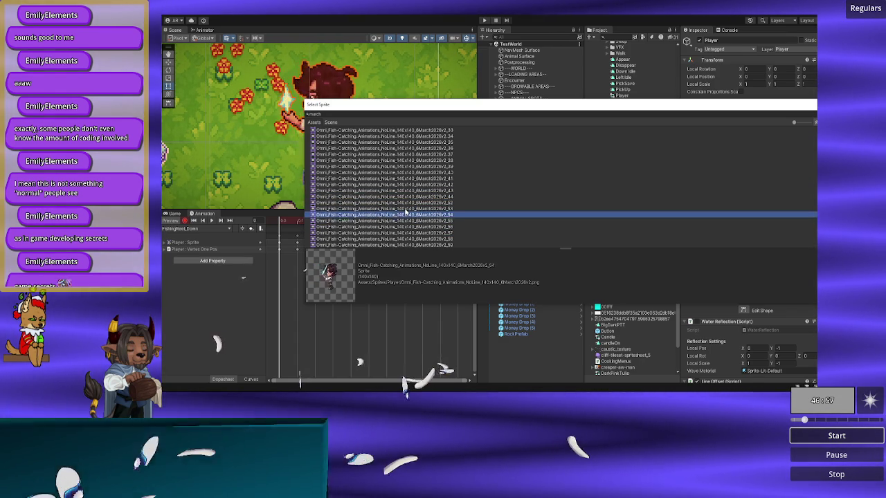
{"action": "key", "text": "Up"}
{"action": "key", "text": "Up"}
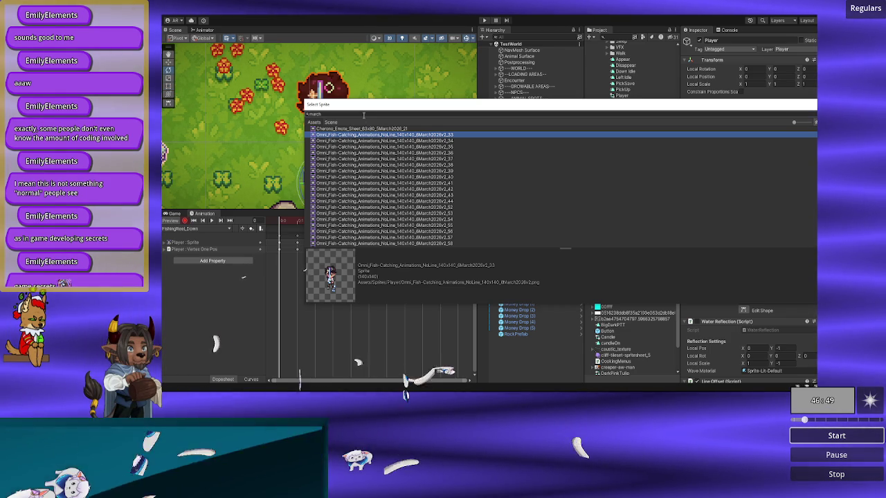
- Search 'reel' and assign Omni_Fish-Catching_Reel_Down_1 to the first keyframe, then move to frame 1
{"action": "type", "text": "reel"}
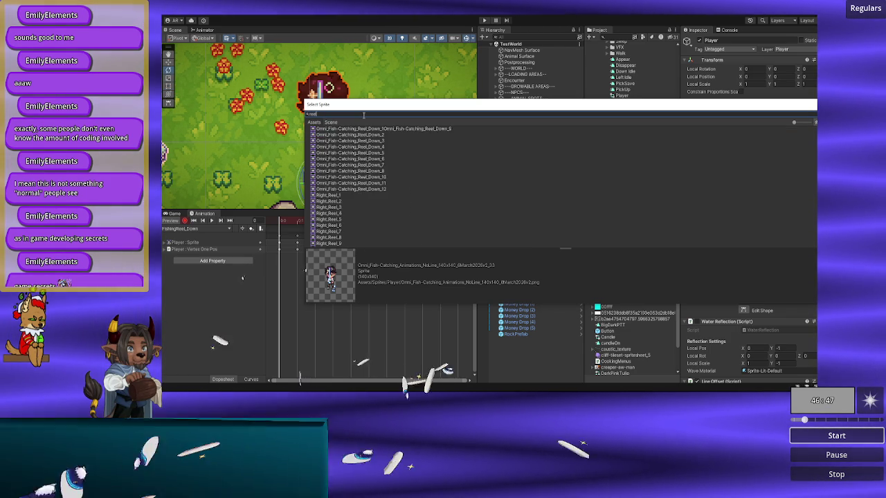
{"action": "scroll", "coordinate": [358, 187], "scroll_direction": "up", "scroll_amount": 2}
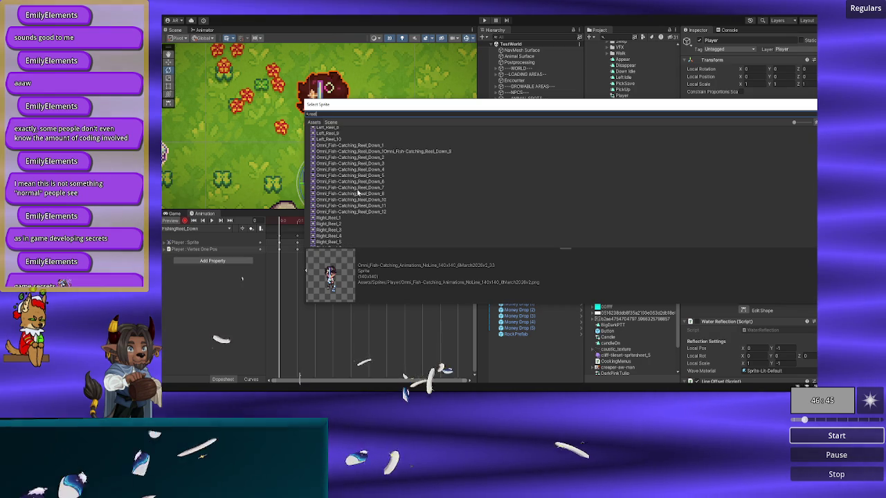
{"action": "left_click", "coordinate": [388, 151]}
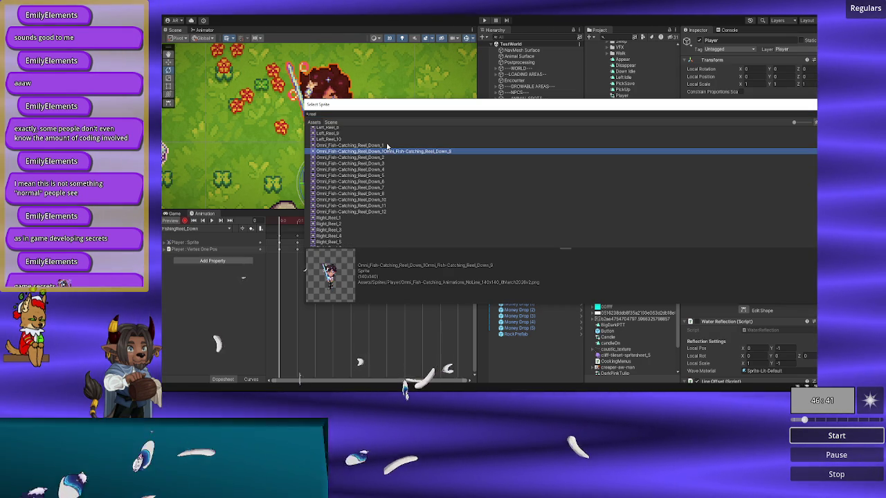
{"action": "left_click", "coordinate": [388, 145]}
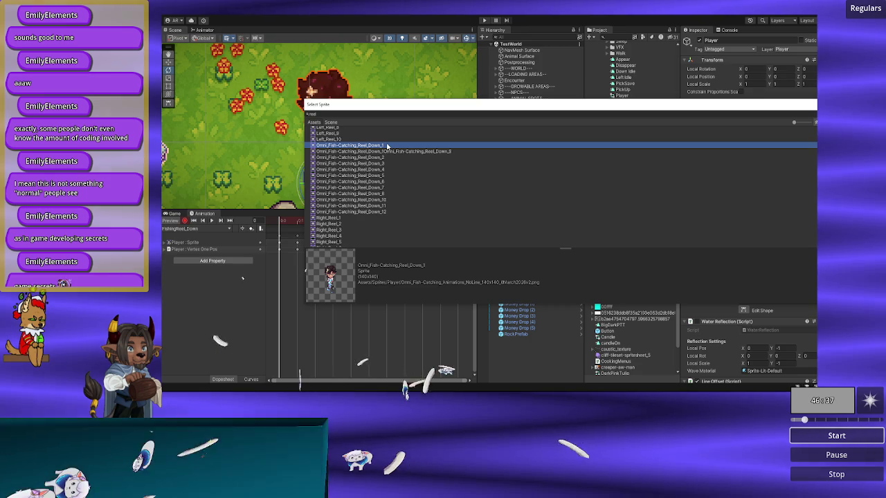
{"action": "double_click", "coordinate": [387, 146]}
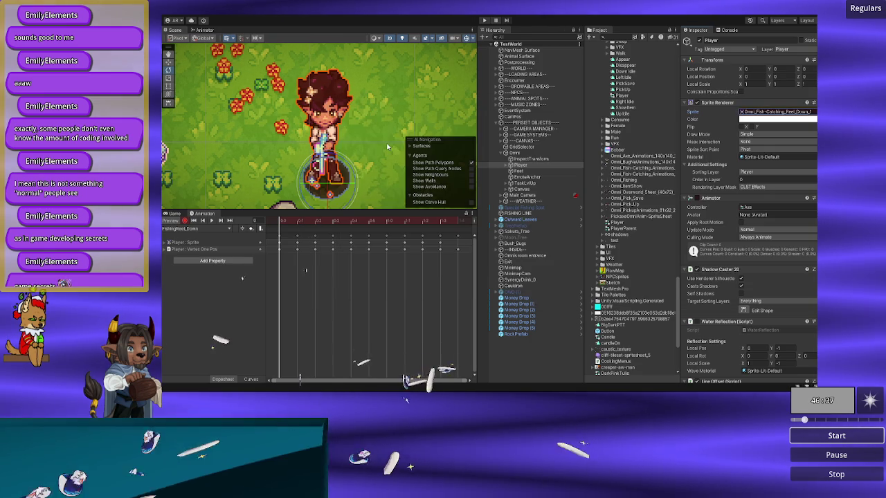
{"action": "left_click", "coordinate": [294, 221]}
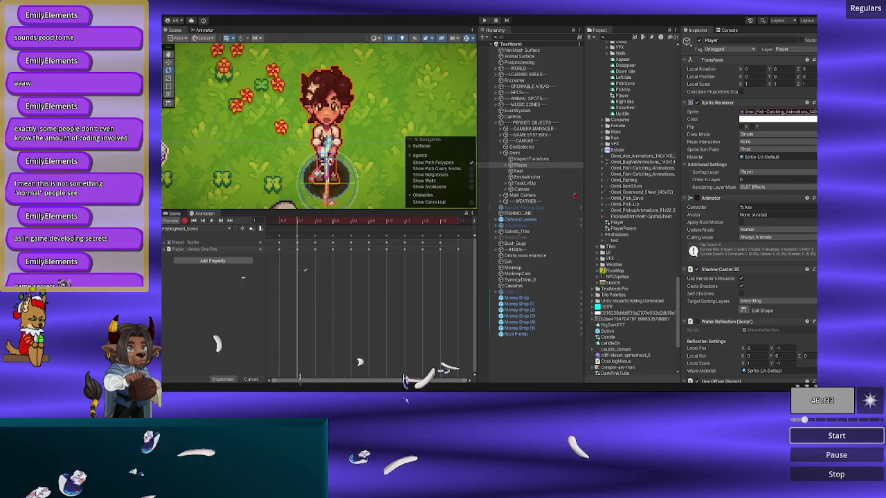
{"action": "left_click", "coordinate": [813, 112]}
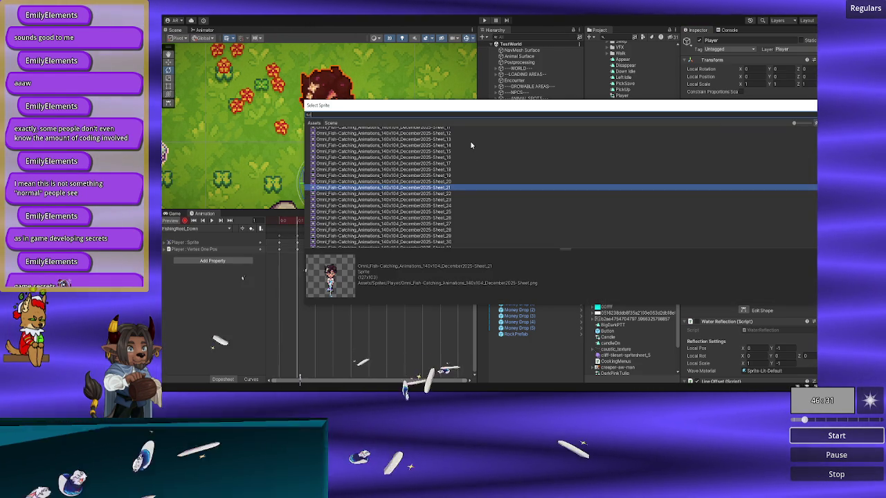
- Assign the Reel_Down_2 sprite to frame 1 of FishingReel_Down
{"action": "type", "text": "reel"}
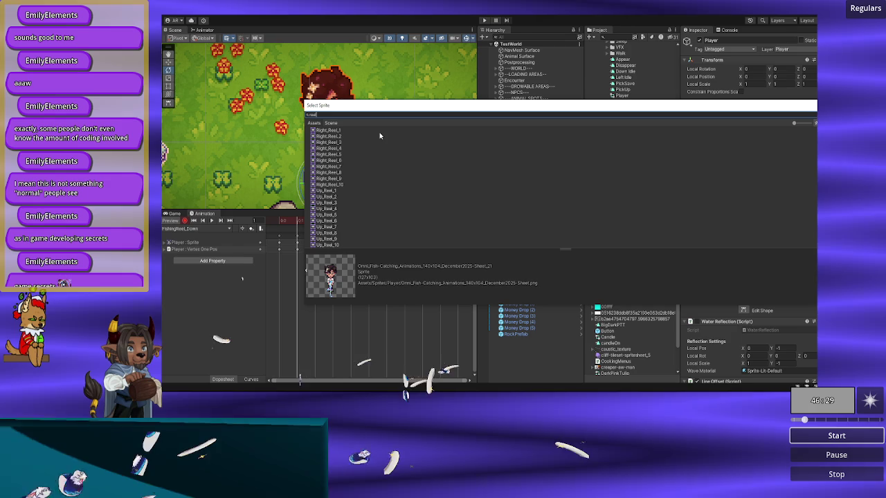
{"action": "scroll", "coordinate": [379, 136], "scroll_direction": "up", "scroll_amount": 5}
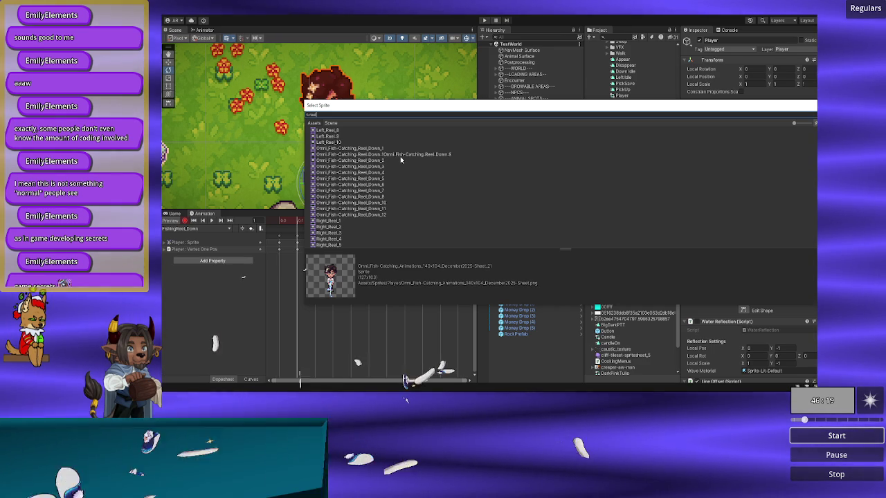
{"action": "left_click", "coordinate": [389, 154]}
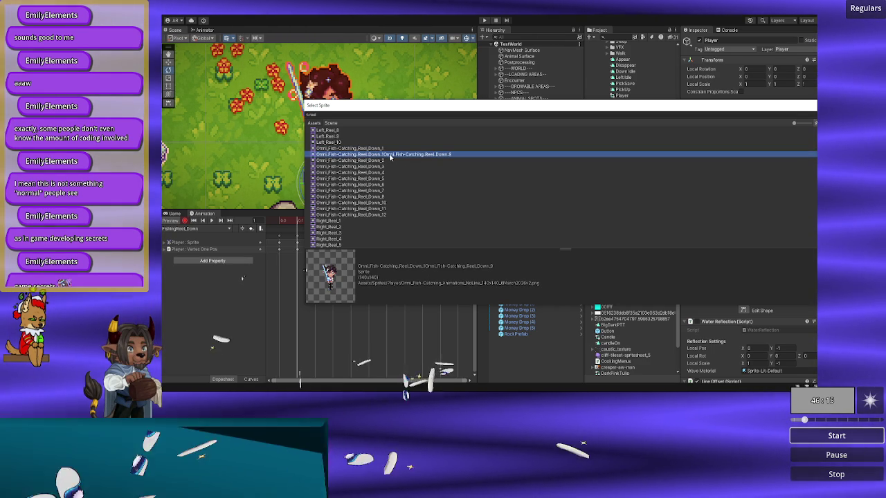
{"action": "key", "text": "Up"}
{"action": "key", "text": "Down"}
{"action": "key", "text": "Down"}
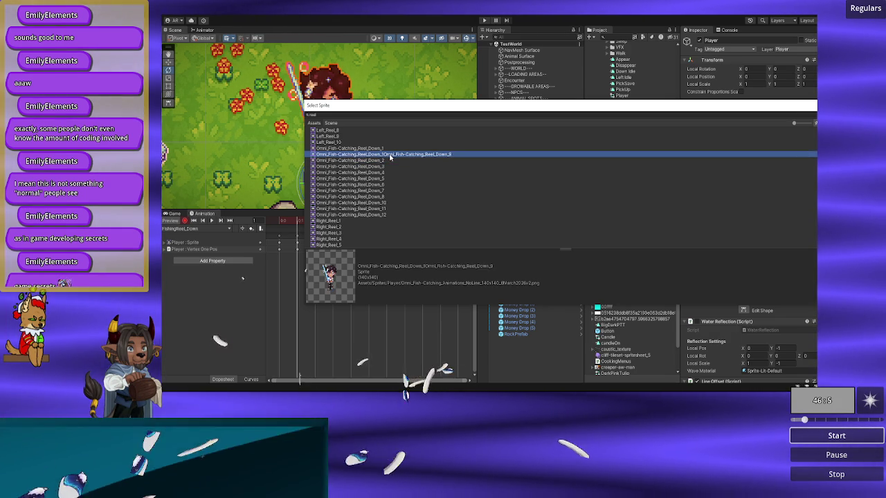
{"action": "left_click", "coordinate": [390, 154]}
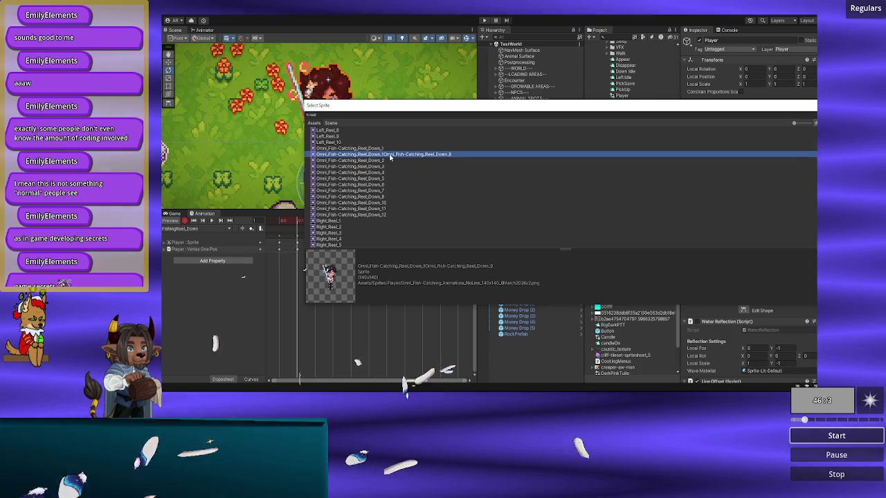
{"action": "key", "text": "Up"}
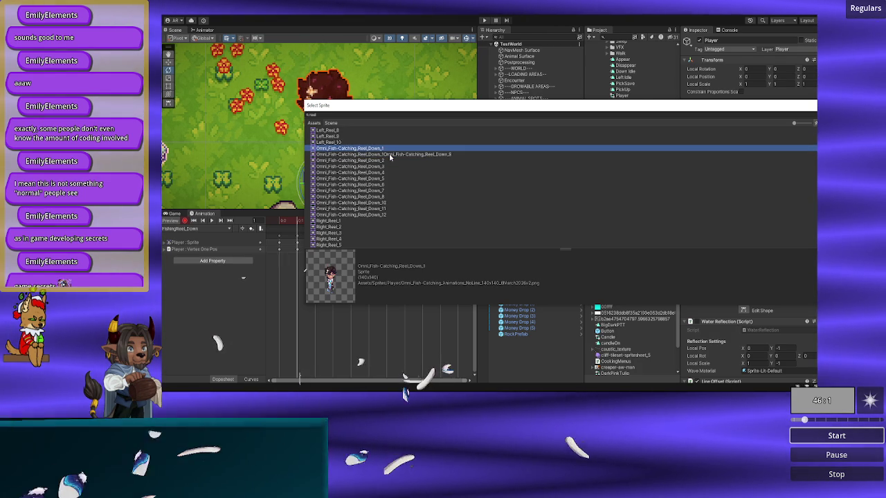
{"action": "key", "text": "Down"}
{"action": "key", "text": "Down"}
{"action": "key", "text": "Up"}
{"action": "key", "text": "Up"}
{"action": "key", "text": "Down"}
{"action": "key", "text": "Down"}
{"action": "key", "text": "Return"}
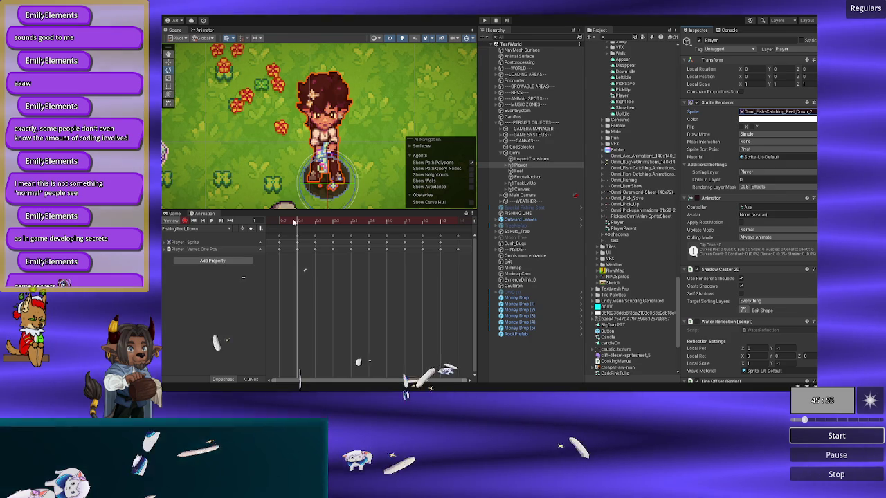
- At frame 2, search 'reel' and assign the Reel_Down_3 sprite
{"action": "key", "text": "period"}
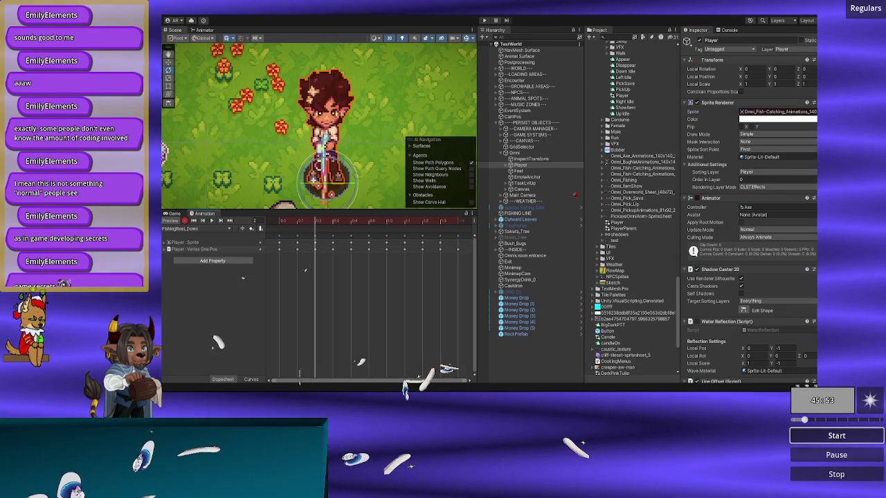
{"action": "left_click", "coordinate": [814, 112]}
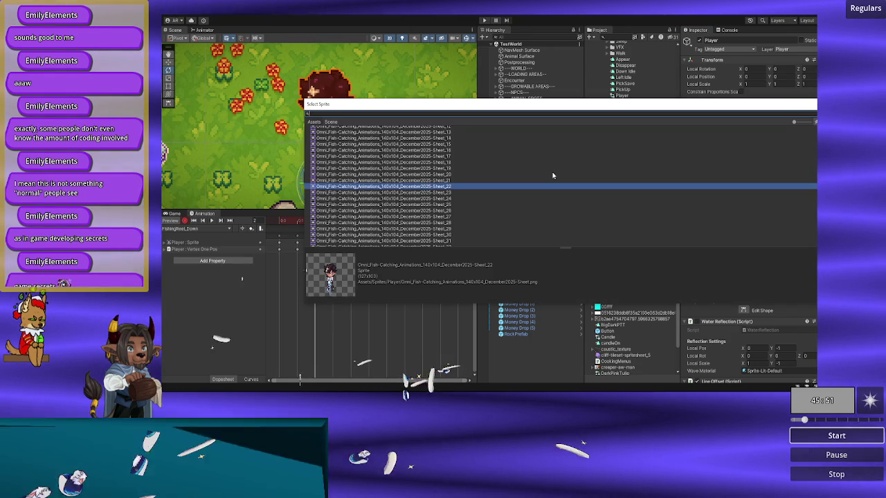
{"action": "type", "text": "reel"}
{"action": "scroll", "coordinate": [458, 175], "scroll_direction": "up", "scroll_amount": 5}
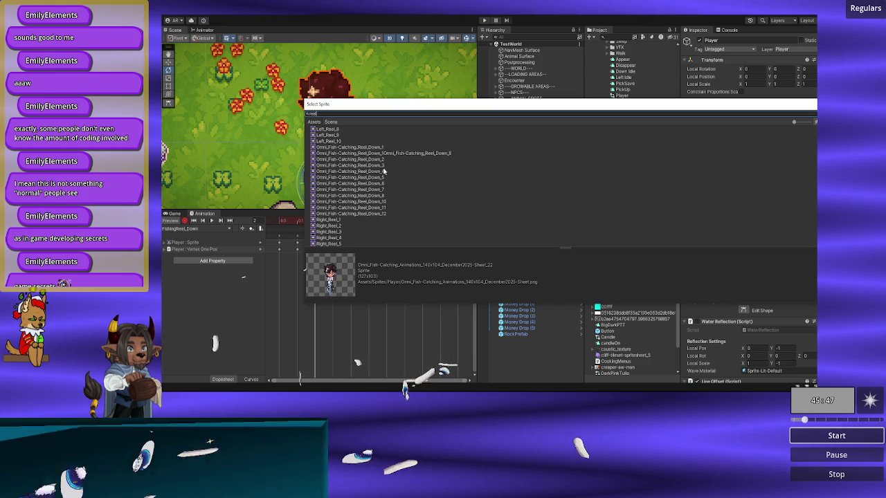
{"action": "left_click", "coordinate": [382, 166]}
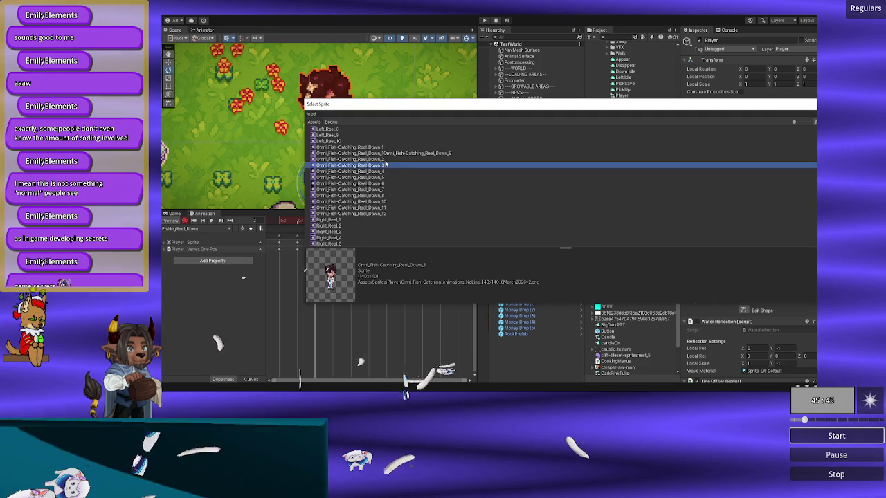
{"action": "double_click", "coordinate": [384, 165]}
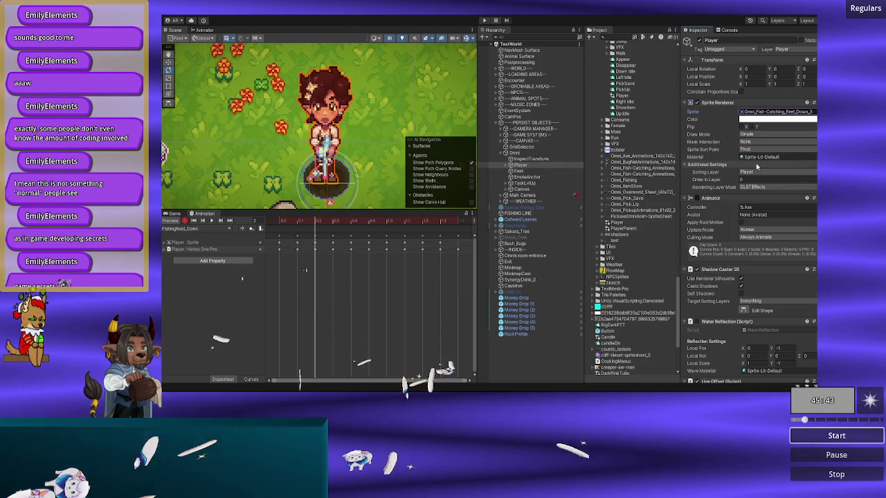
{"action": "left_click", "coordinate": [328, 221]}
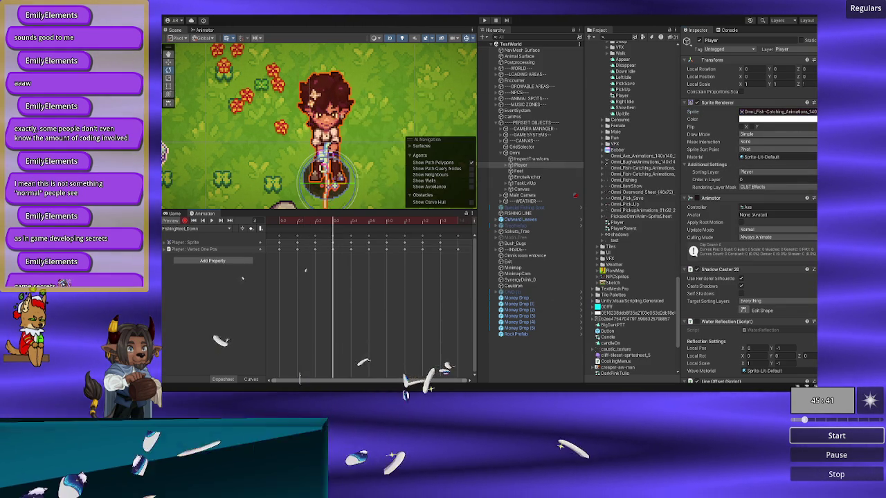
- Set frame 3 to the Reel_Down_4 sprite
{"action": "left_click", "coordinate": [813, 112]}
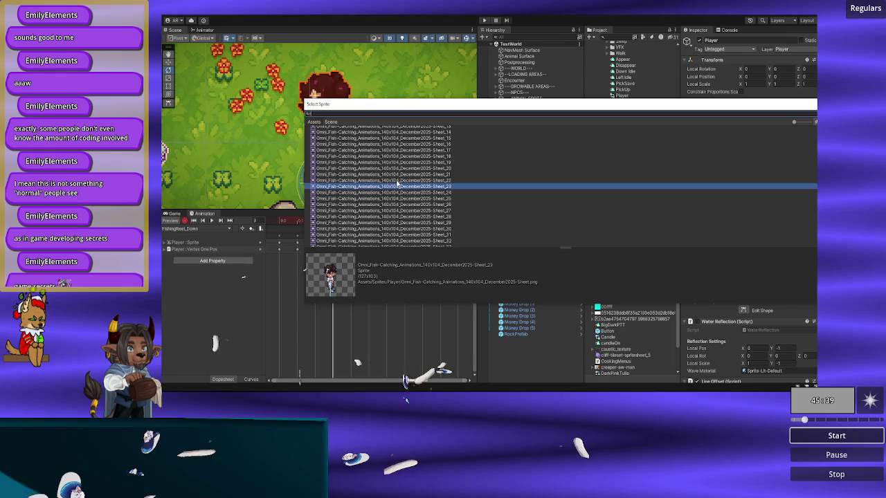
{"action": "type", "text": "reel"}
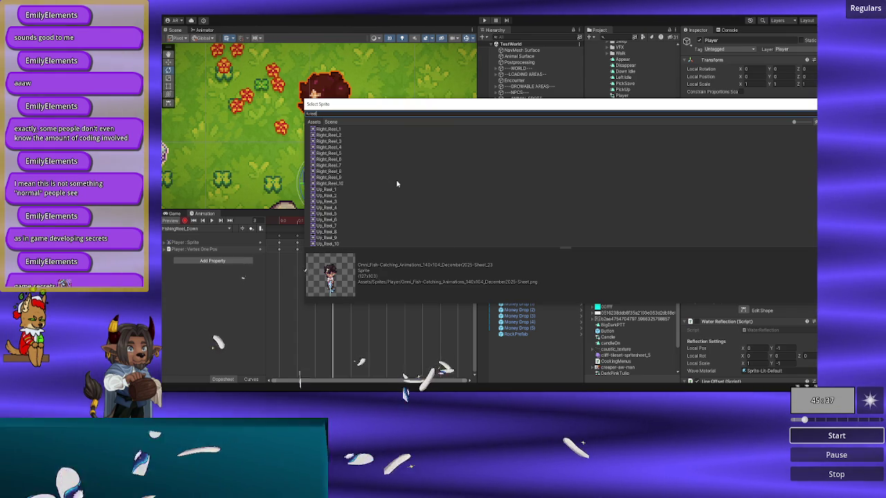
{"action": "left_click", "coordinate": [388, 188]}
{"action": "key", "text": "Up"}
{"action": "key", "text": "Up"}
{"action": "key", "text": "Down"}
{"action": "key", "text": "Down"}
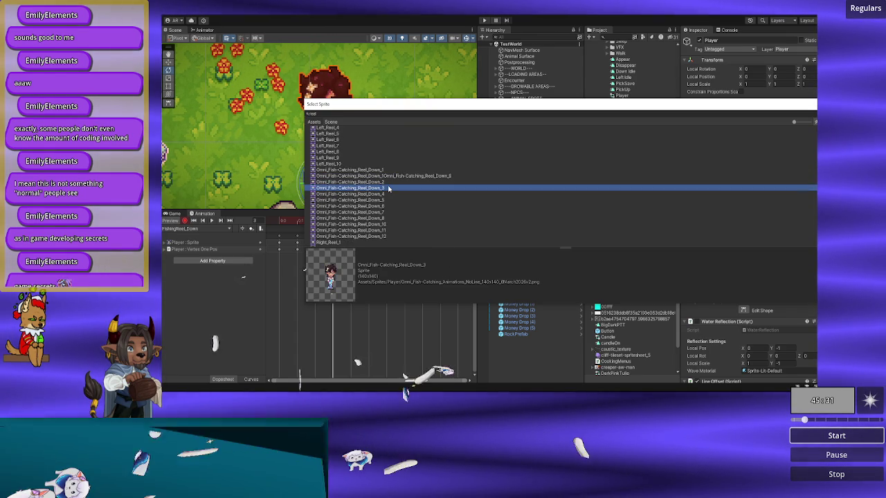
{"action": "key", "text": "Down"}
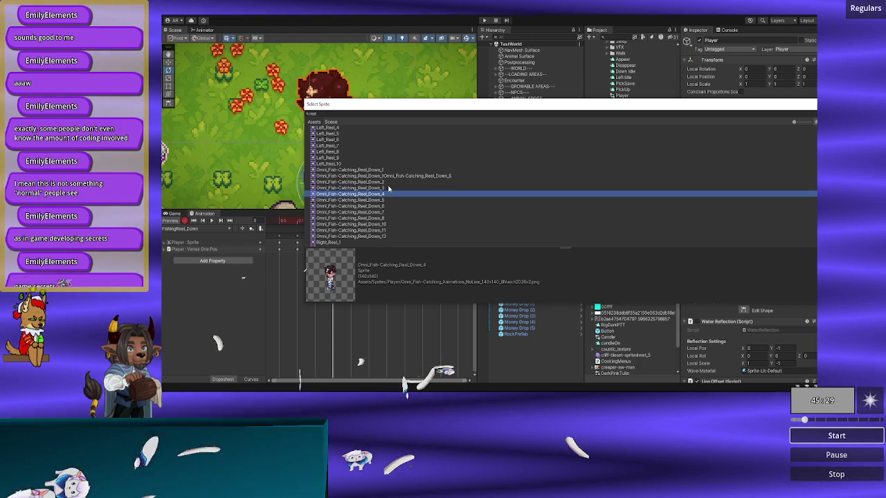
{"action": "key", "text": "Up"}
{"action": "key", "text": "Down"}
{"action": "key", "text": "Return"}
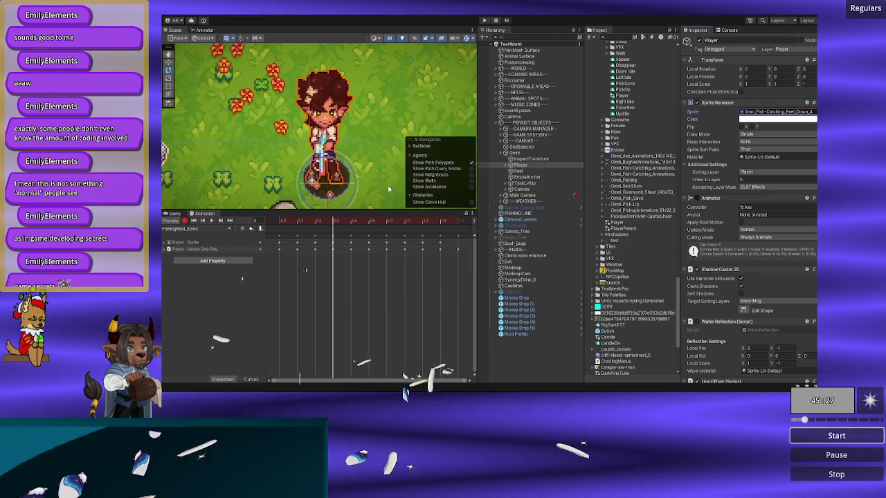
- Move to frame 5 and assign the Reel_Down_5 sprite there, then return to frame 4
{"action": "left_click", "coordinate": [312, 224]}
{"action": "left_click_drag", "start_coordinate": [320, 220], "coordinate": [368, 220]}
{"action": "left_click", "coordinate": [813, 111]}
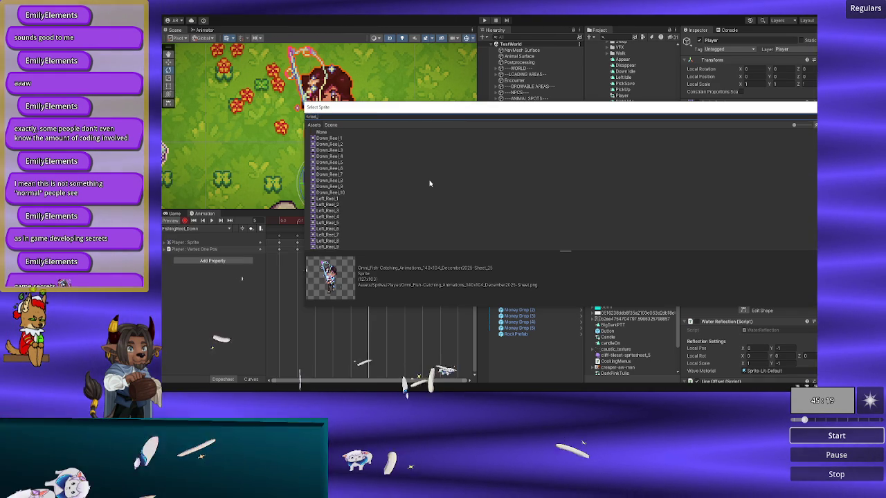
{"action": "scroll", "coordinate": [358, 200], "scroll_direction": "down", "scroll_amount": 1}
{"action": "scroll", "coordinate": [358, 199], "scroll_direction": "down", "scroll_amount": 4}
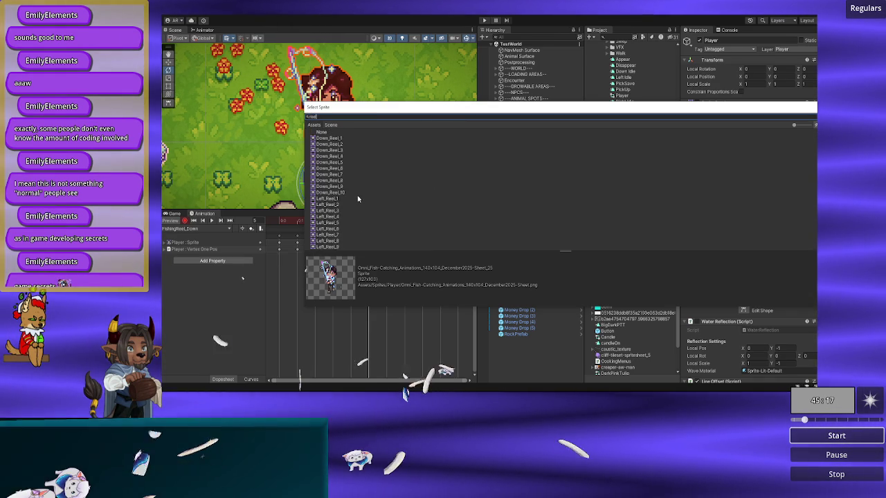
{"action": "double_click", "coordinate": [381, 176]}
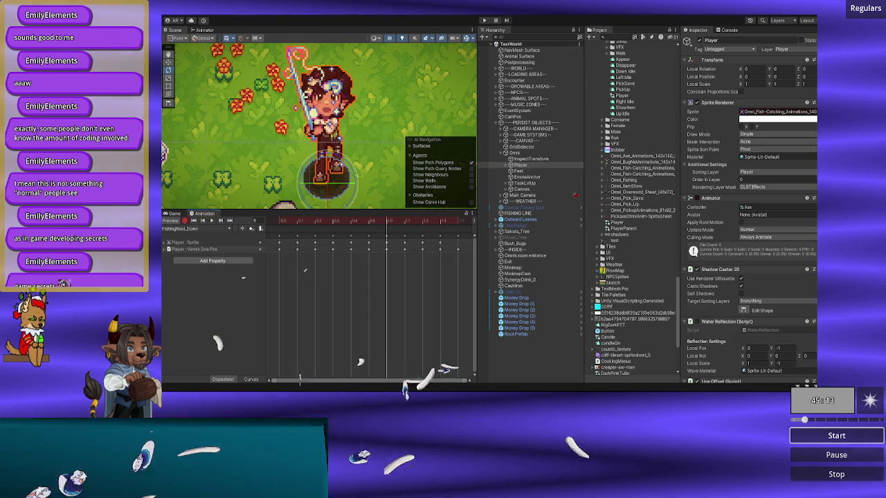
{"action": "left_click", "coordinate": [362, 223]}
{"action": "mouse_move", "coordinate": [362, 222]}
{"action": "left_mouse_down"}
{"action": "mouse_move", "coordinate": [325, 219]}
{"action": "mouse_move", "coordinate": [346, 227]}
{"action": "left_mouse_up"}
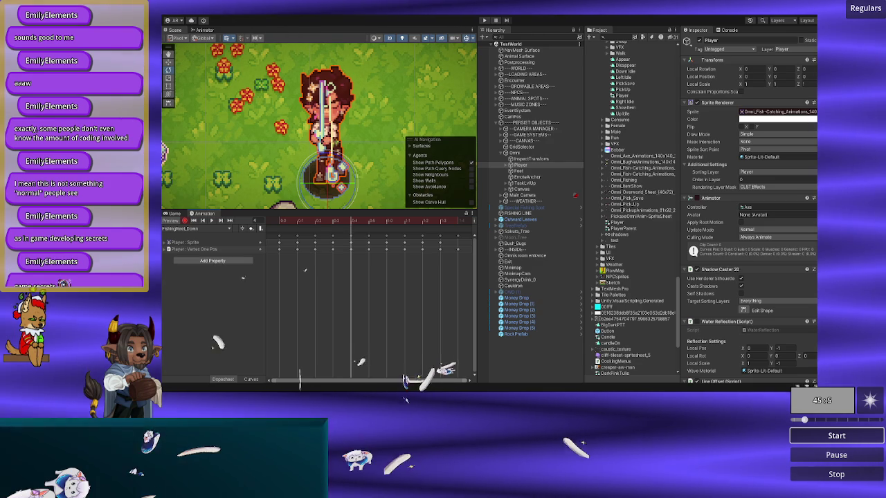
{"action": "left_click", "coordinate": [814, 112]}
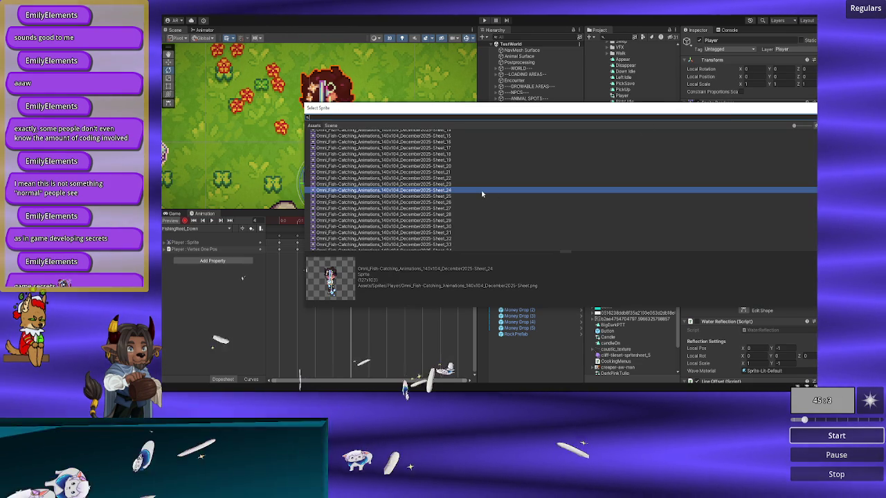
- Assign Reel_Down_5 to frame 4 and preview the poses up to frame 8
{"action": "type", "text": "reel"}
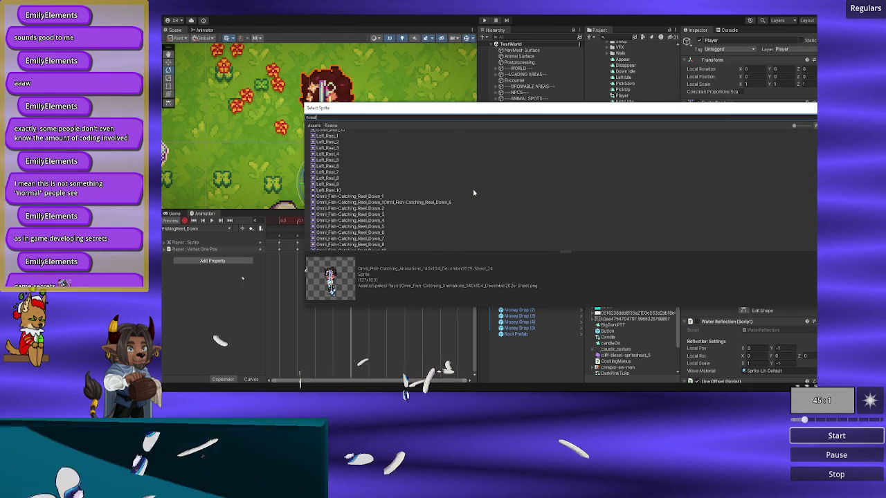
{"action": "double_click", "coordinate": [380, 226]}
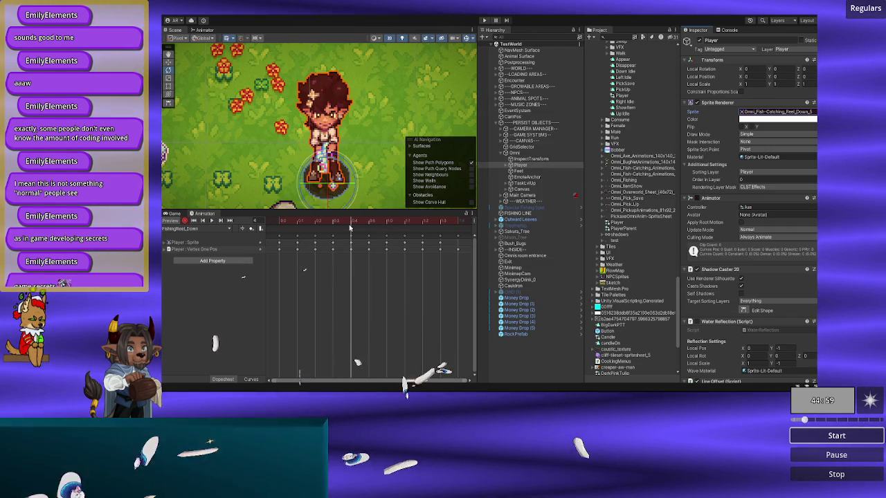
{"action": "mouse_move", "coordinate": [345, 223]}
{"action": "left_mouse_down"}
{"action": "mouse_move", "coordinate": [331, 224]}
{"action": "mouse_move", "coordinate": [387, 230]}
{"action": "mouse_move", "coordinate": [369, 231]}
{"action": "left_mouse_up"}
{"action": "left_click", "coordinate": [775, 111]}
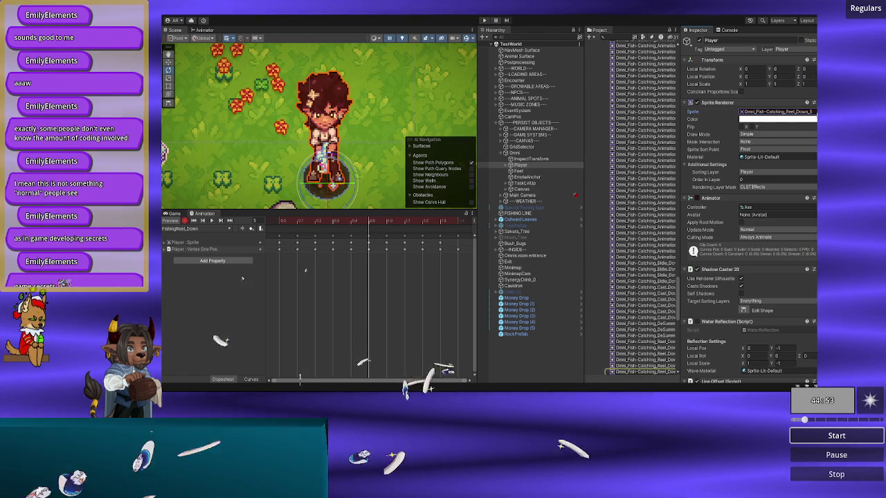
- Give frame 5 and the following keyframe the Reel_Down_6 sprite
{"action": "left_click", "coordinate": [814, 111]}
{"action": "key", "text": "Down"}
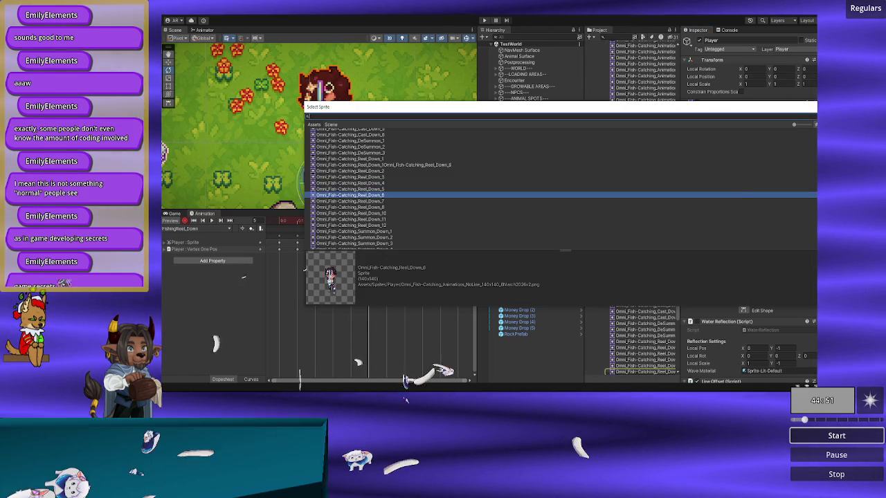
{"action": "key", "text": "Return"}
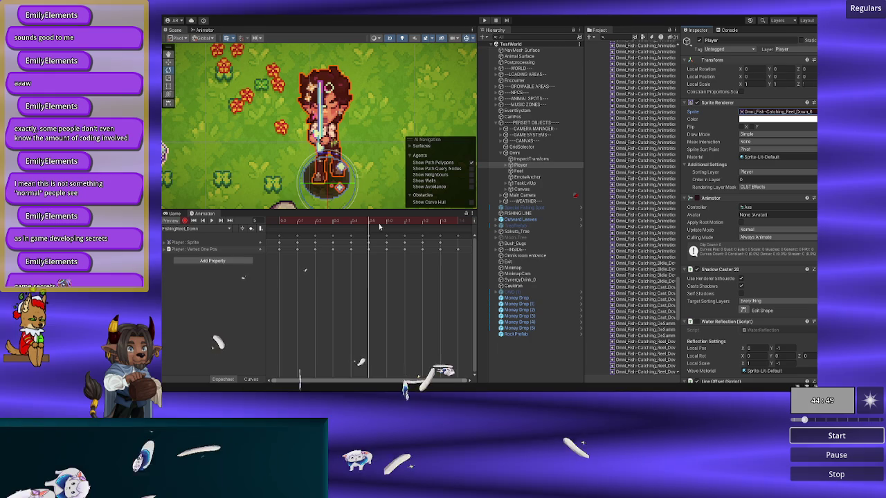
{"action": "left_click", "coordinate": [381, 223]}
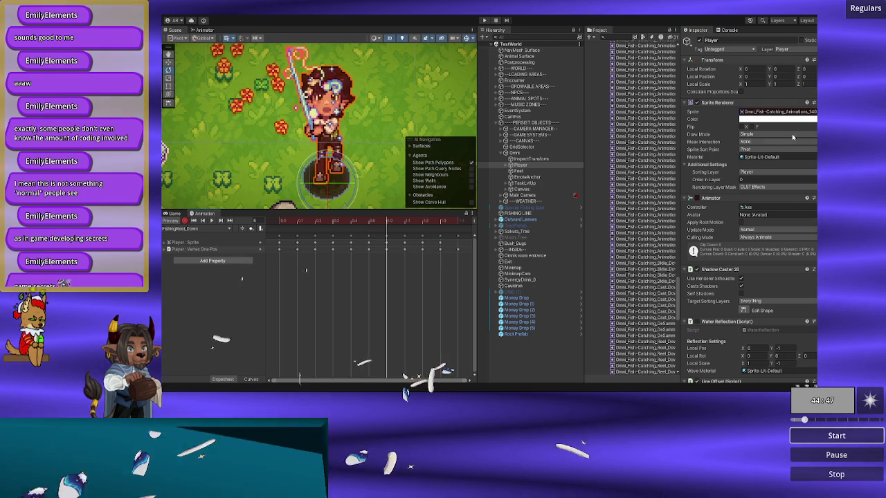
{"action": "key", "text": "Return"}
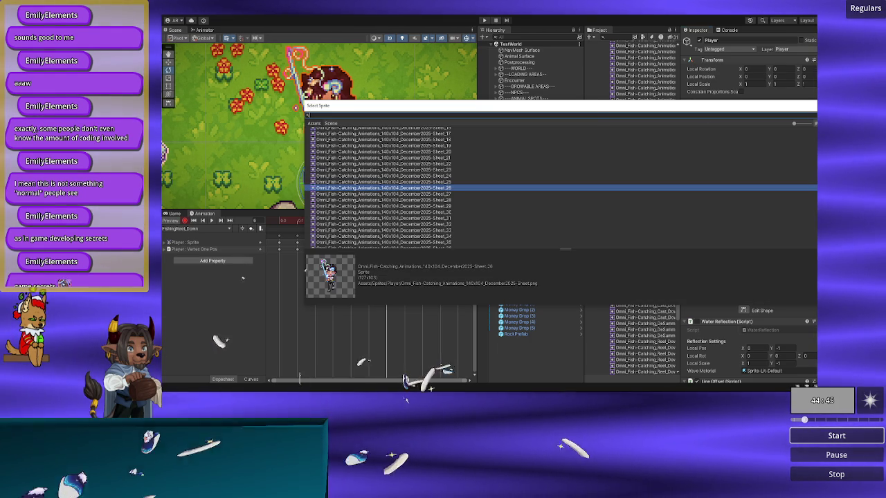
{"action": "type", "text": "reel"}
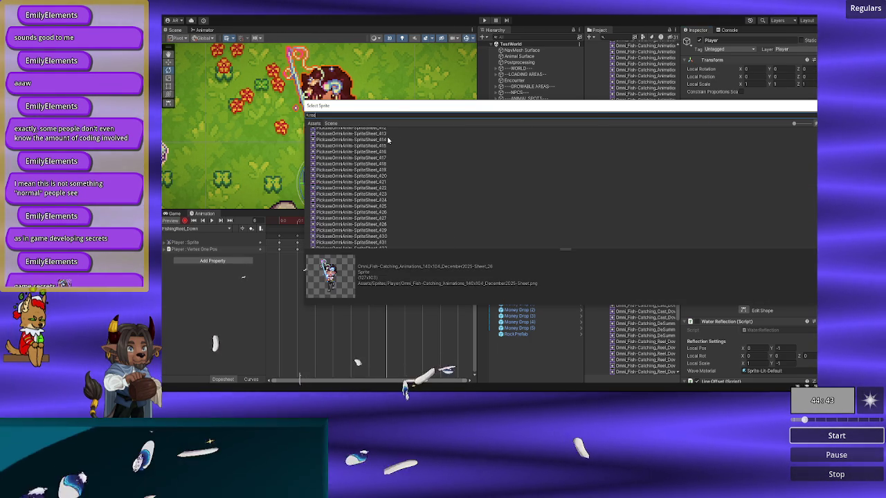
{"action": "scroll", "coordinate": [387, 140], "scroll_direction": "up", "scroll_amount": 5}
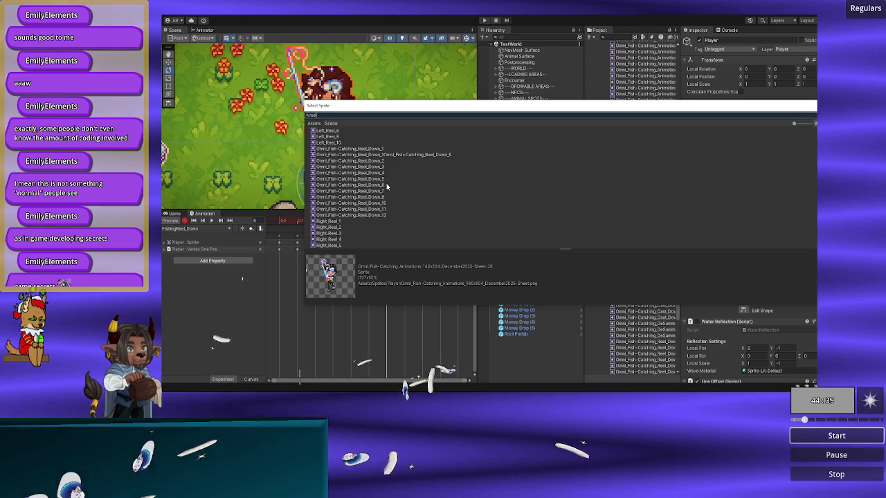
{"action": "double_click", "coordinate": [387, 185]}
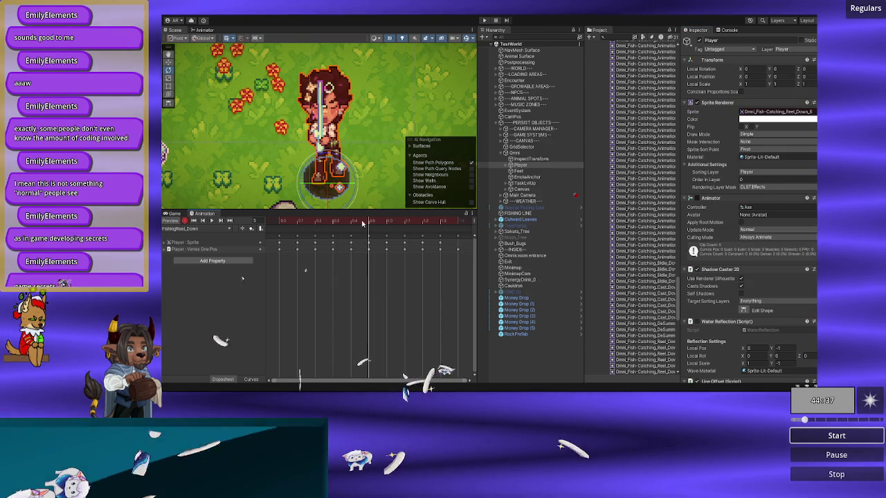
{"action": "left_click_drag", "start_coordinate": [385, 222], "coordinate": [371, 221]}
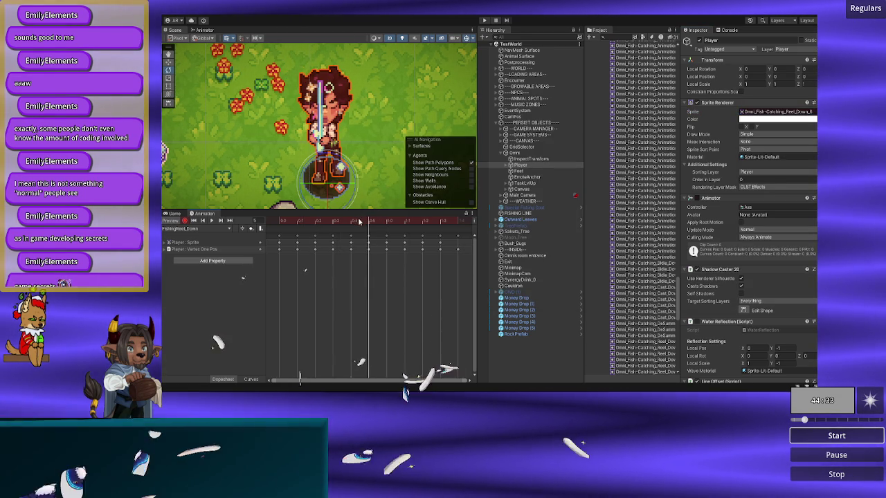
- Set frame 6 to the Reel_Down_7 sprite
{"action": "left_click", "coordinate": [386, 222]}
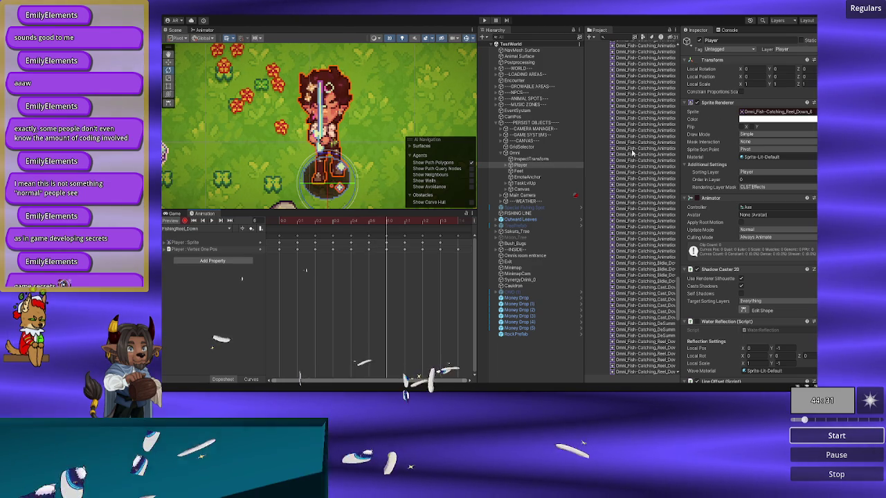
{"action": "left_click", "coordinate": [811, 111]}
{"action": "left_click", "coordinate": [349, 195]}
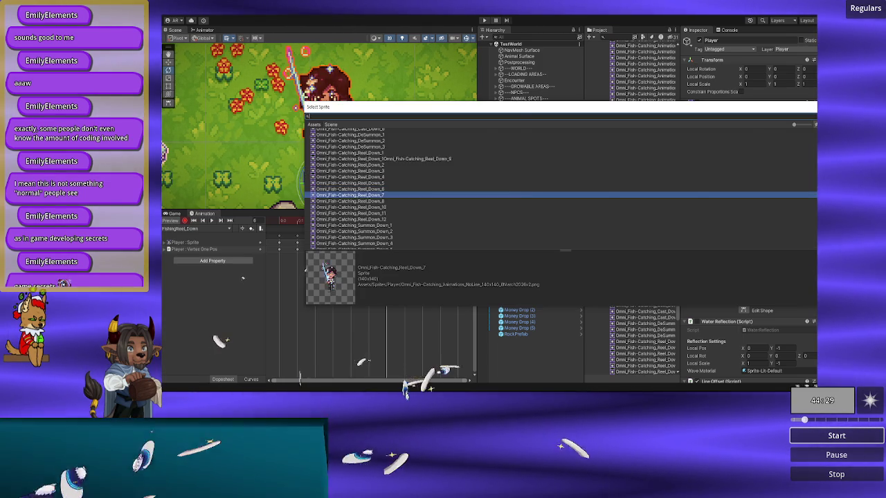
{"action": "left_click", "coordinate": [350, 195]}
- At frame 7, compare the Reel_Down 7, 8, 10 and 11 sprites and apply Reel_Down_8
{"action": "left_click", "coordinate": [408, 222]}
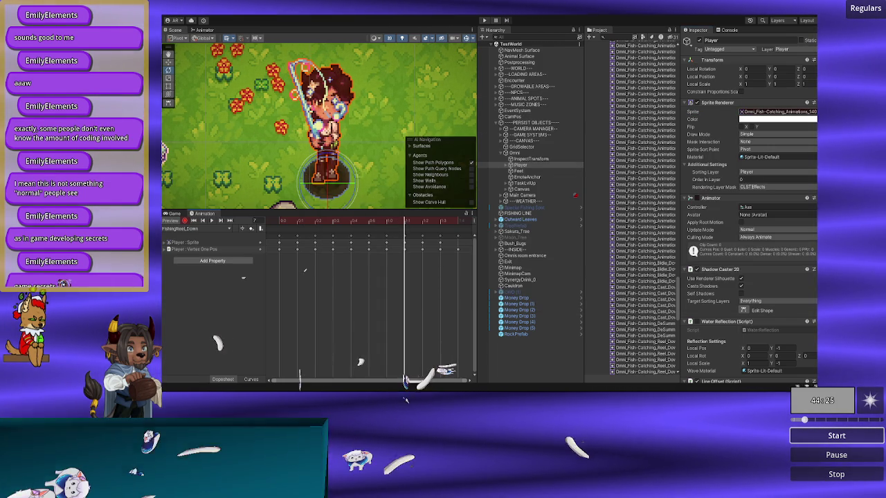
{"action": "left_click", "coordinate": [813, 111]}
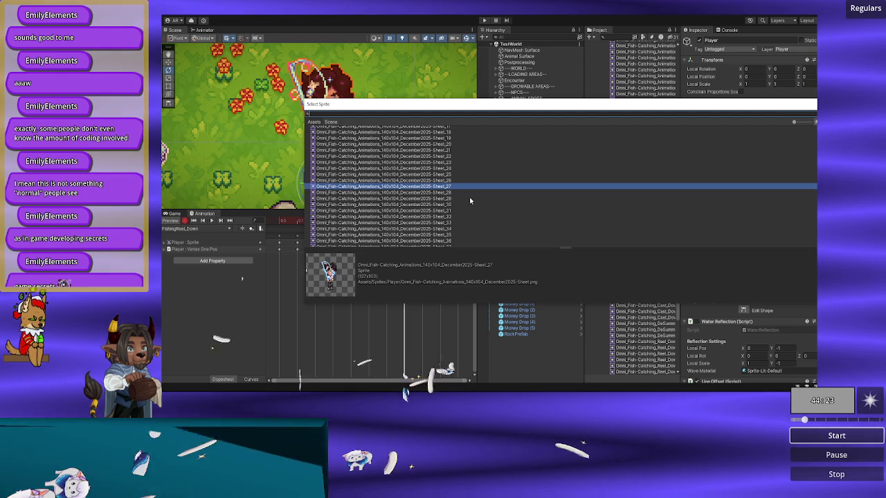
{"action": "type", "text": "reel"}
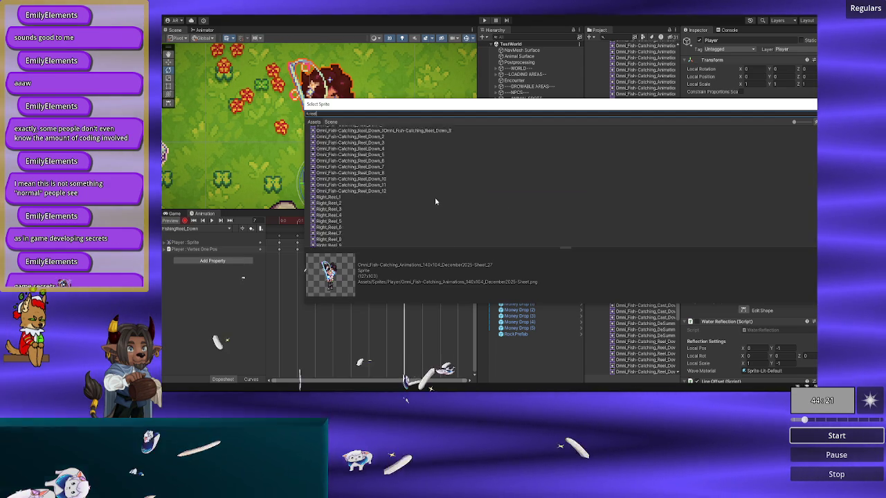
{"action": "left_click", "coordinate": [388, 218]}
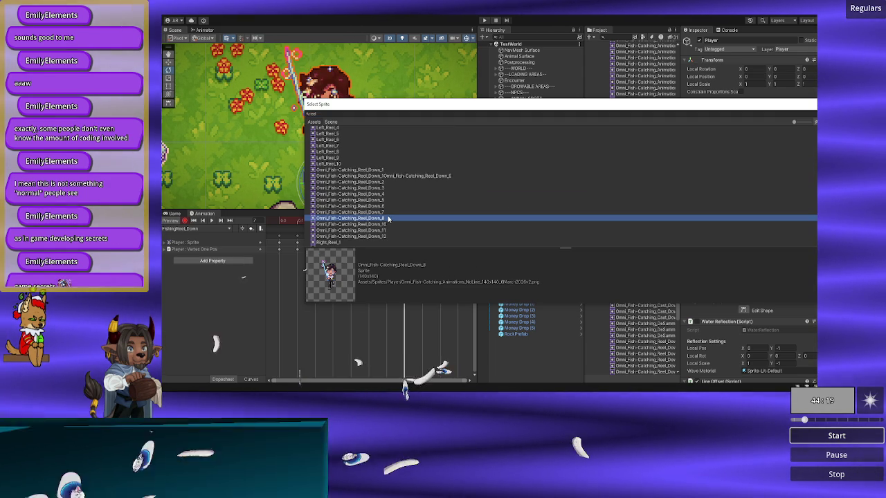
{"action": "left_click", "coordinate": [382, 224]}
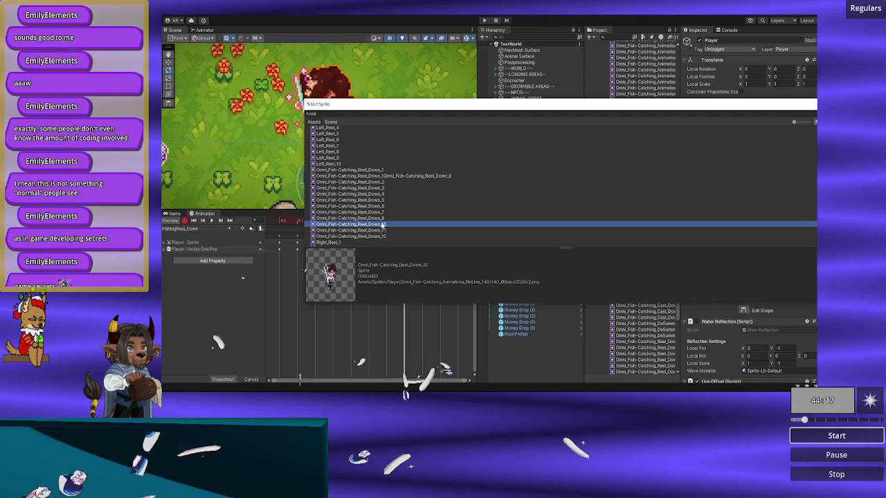
{"action": "left_click", "coordinate": [385, 230]}
{"action": "left_click", "coordinate": [387, 213]}
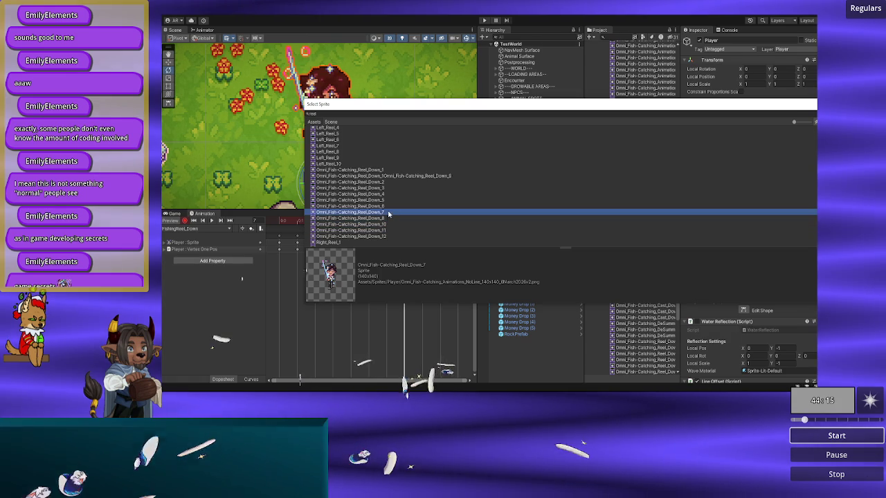
{"action": "left_click", "coordinate": [390, 177]}
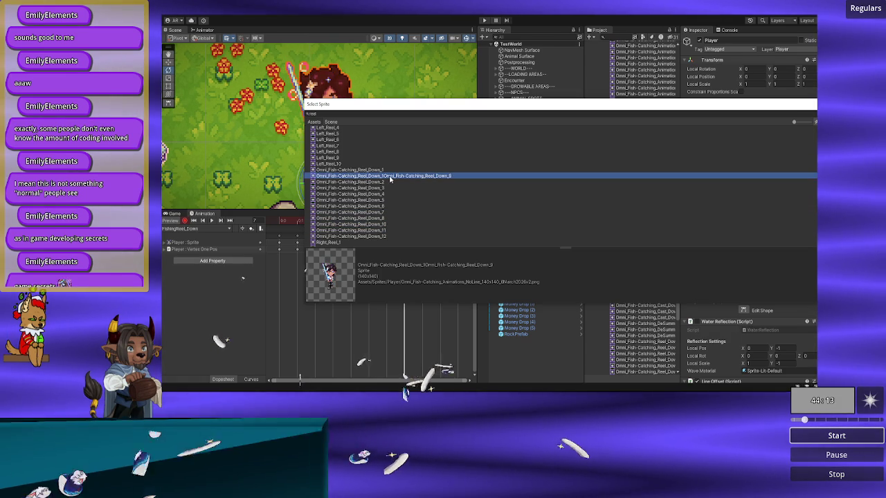
{"action": "left_click", "coordinate": [384, 212]}
{"action": "left_click", "coordinate": [386, 218]}
{"action": "left_click", "coordinate": [389, 225]}
{"action": "left_click", "coordinate": [387, 213]}
{"action": "key", "text": "Up"}
{"action": "key", "text": "Up"}
{"action": "key", "text": "Up"}
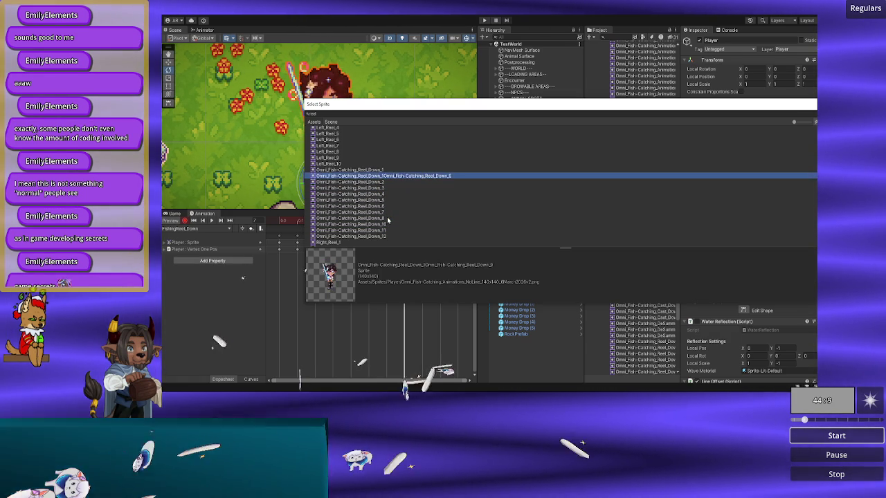
{"action": "key", "text": "Down"}
{"action": "key", "text": "Down"}
{"action": "key", "text": "Down"}
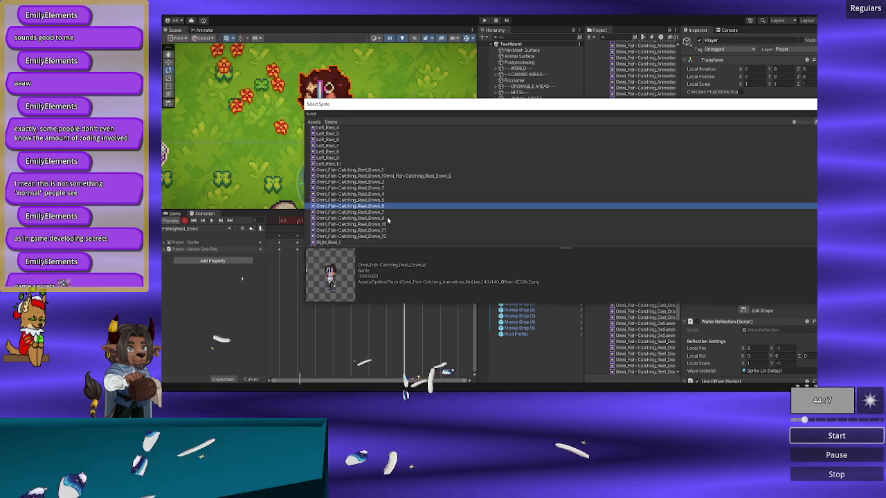
{"action": "left_click", "coordinate": [387, 220]}
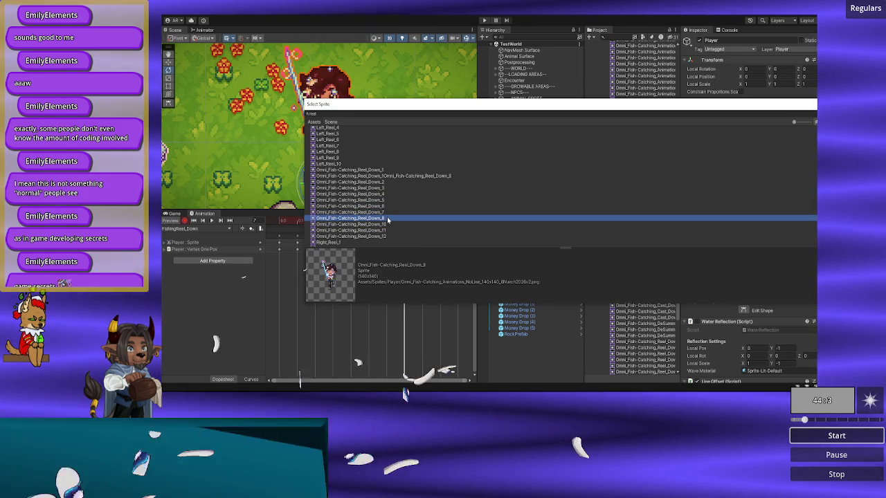
{"action": "double_click", "coordinate": [388, 220]}
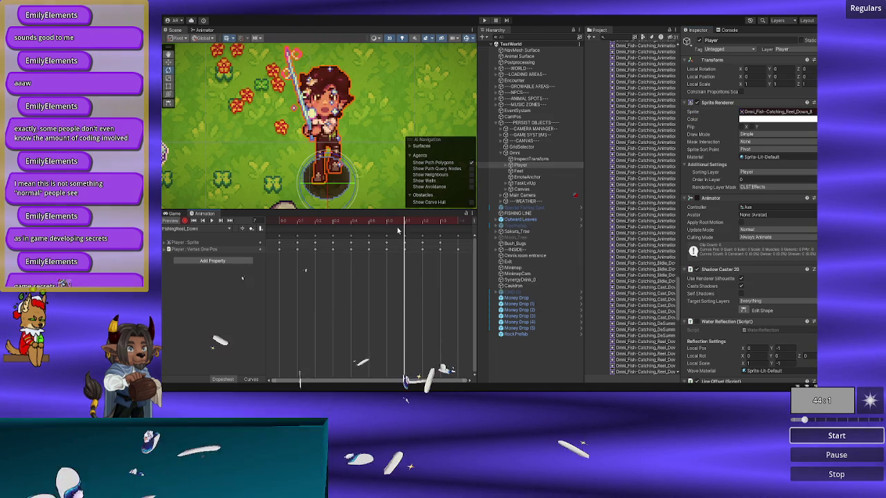
- Scrub to frame 8, assign the Reel_Down_9 sprite, and scrub through to review the frames
{"action": "mouse_move", "coordinate": [396, 222]}
{"action": "left_mouse_down"}
{"action": "mouse_move", "coordinate": [278, 221]}
{"action": "mouse_move", "coordinate": [440, 223]}
{"action": "mouse_move", "coordinate": [279, 223]}
{"action": "mouse_move", "coordinate": [389, 235]}
{"action": "mouse_move", "coordinate": [459, 225]}
{"action": "mouse_move", "coordinate": [279, 225]}
{"action": "mouse_move", "coordinate": [443, 231]}
{"action": "mouse_move", "coordinate": [279, 223]}
{"action": "mouse_move", "coordinate": [441, 226]}
{"action": "mouse_move", "coordinate": [369, 222]}
{"action": "left_mouse_up"}
{"action": "mouse_move", "coordinate": [380, 220]}
{"action": "left_mouse_down"}
{"action": "mouse_move", "coordinate": [369, 220]}
{"action": "mouse_move", "coordinate": [421, 221]}
{"action": "left_mouse_up"}
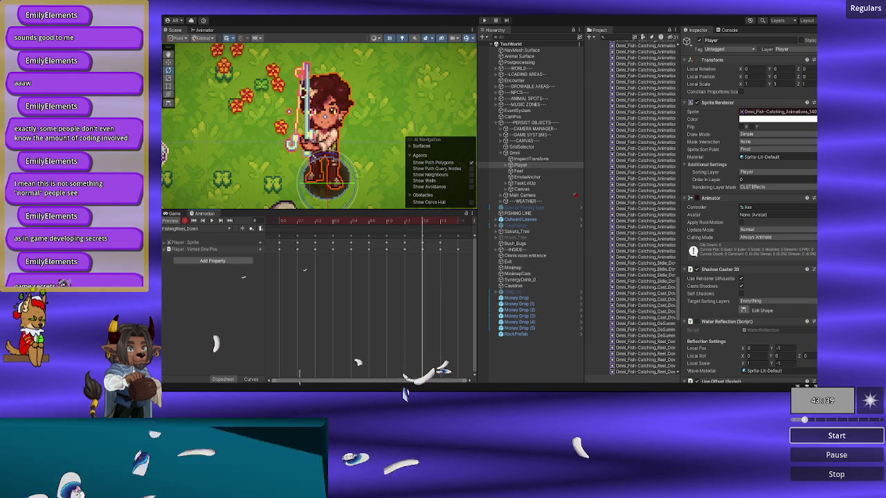
{"action": "left_click", "coordinate": [813, 112]}
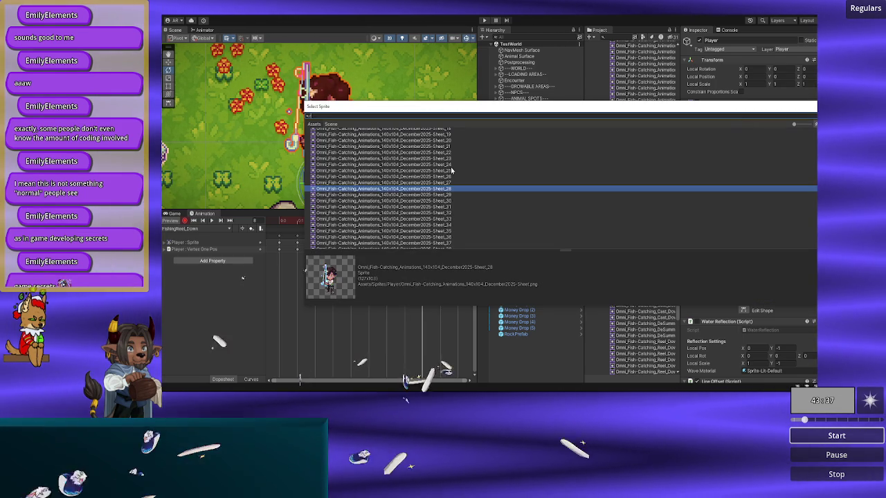
{"action": "scroll", "coordinate": [450, 166], "scroll_direction": "up", "scroll_amount": 10}
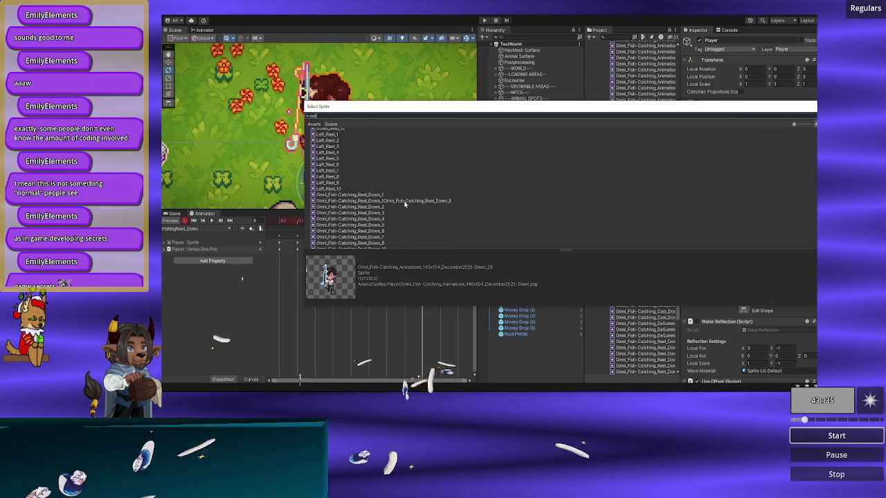
{"action": "left_click", "coordinate": [406, 201]}
{"action": "double_click", "coordinate": [406, 201]}
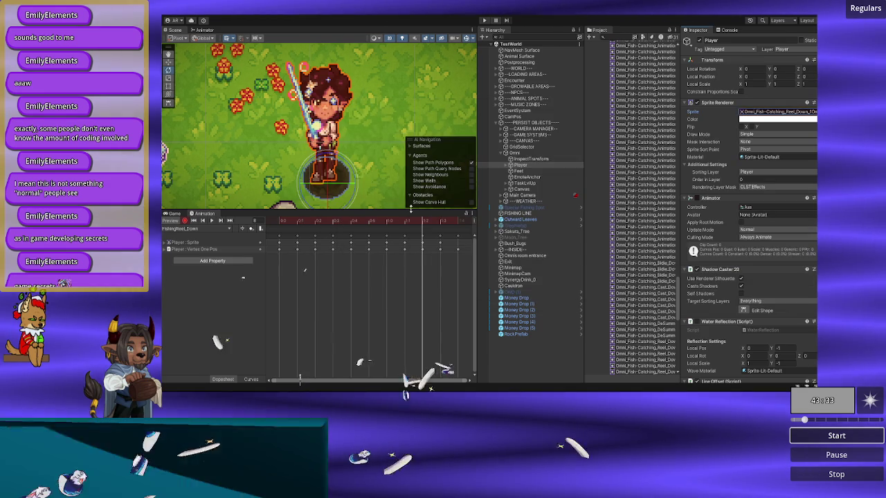
{"action": "mouse_move", "coordinate": [420, 221]}
{"action": "left_mouse_down"}
{"action": "mouse_move", "coordinate": [402, 220]}
{"action": "mouse_move", "coordinate": [465, 227]}
{"action": "mouse_move", "coordinate": [368, 222]}
{"action": "mouse_move", "coordinate": [440, 222]}
{"action": "left_mouse_up"}
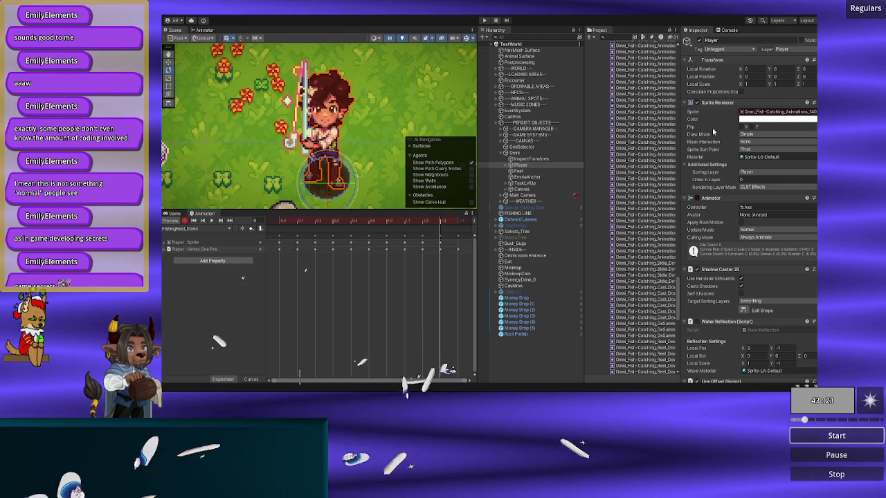
- Compare Reel_Down_7, 8, 11 and 12 in the sprite picker, then search for 'march' sprites
{"action": "left_click", "coordinate": [815, 112]}
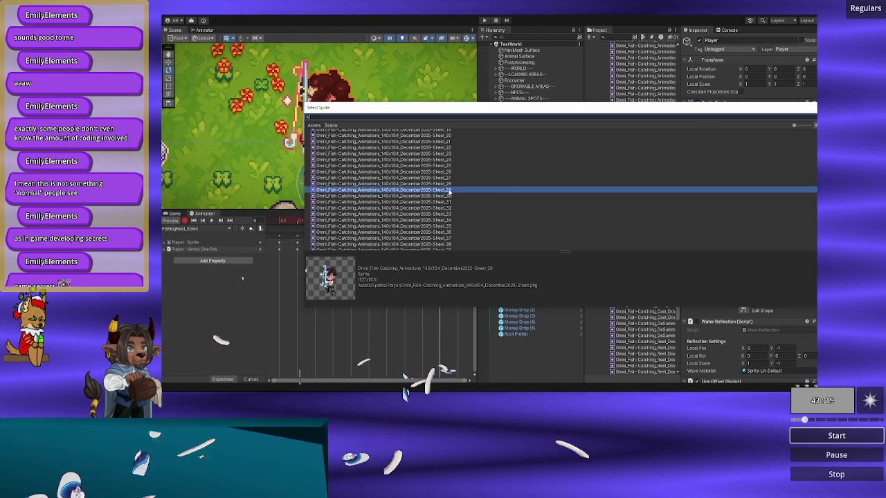
{"action": "scroll", "coordinate": [384, 149], "scroll_direction": "up", "scroll_amount": 5}
{"action": "left_click", "coordinate": [396, 177]}
{"action": "key", "text": "Down"}
{"action": "key", "text": "Down"}
{"action": "key", "text": "Up"}
{"action": "key", "text": "Up"}
{"action": "key", "text": "Up"}
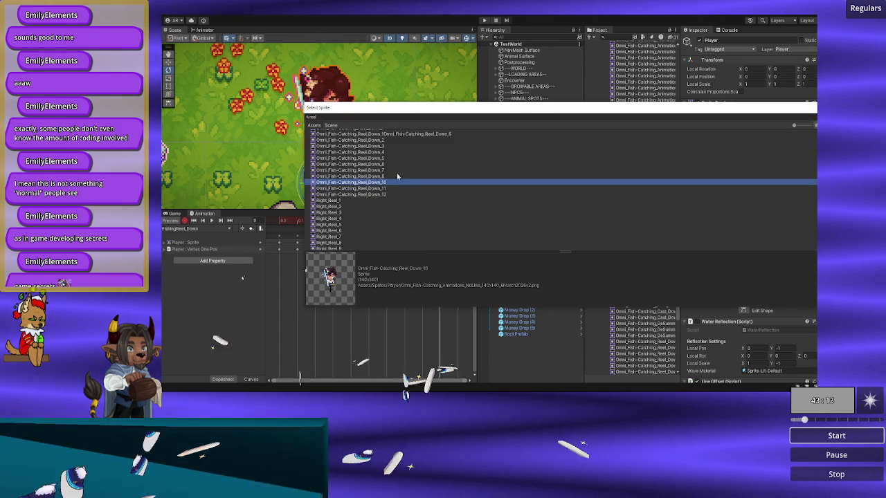
{"action": "key", "text": "Down"}
{"action": "key", "text": "Down"}
{"action": "key", "text": "Down"}
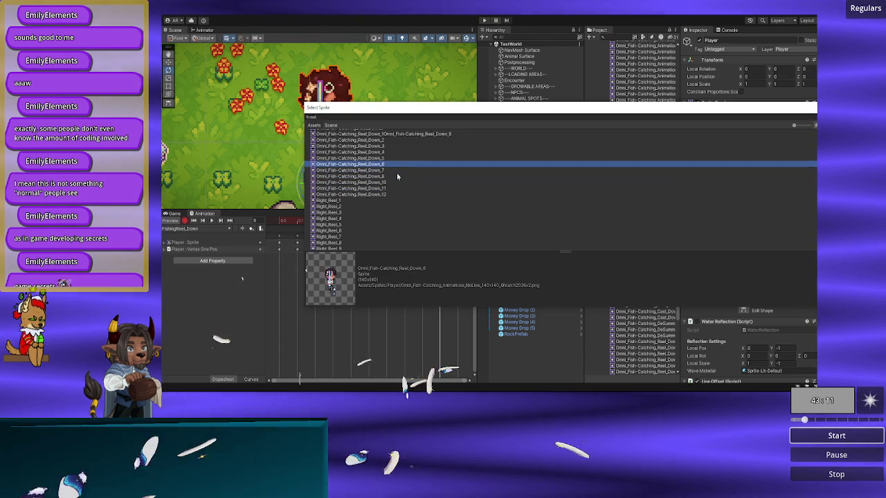
{"action": "key", "text": "Up"}
{"action": "key", "text": "Up"}
{"action": "key", "text": "Up"}
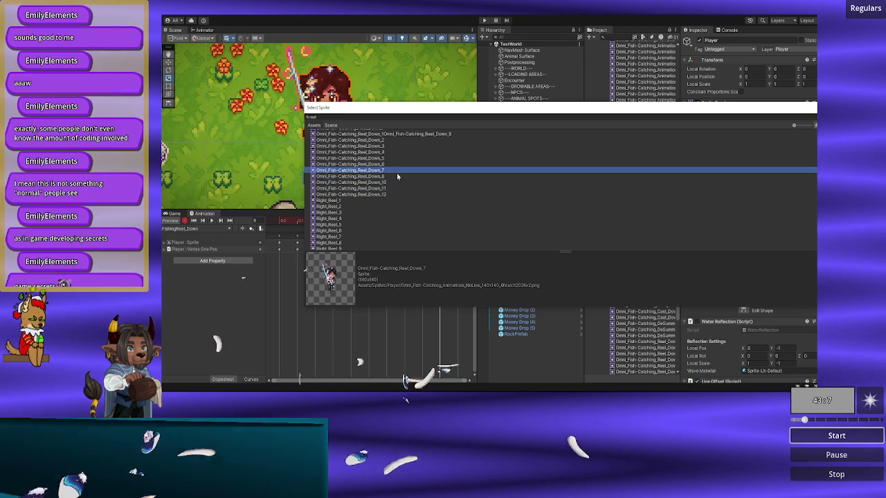
{"action": "left_click", "coordinate": [369, 116]}
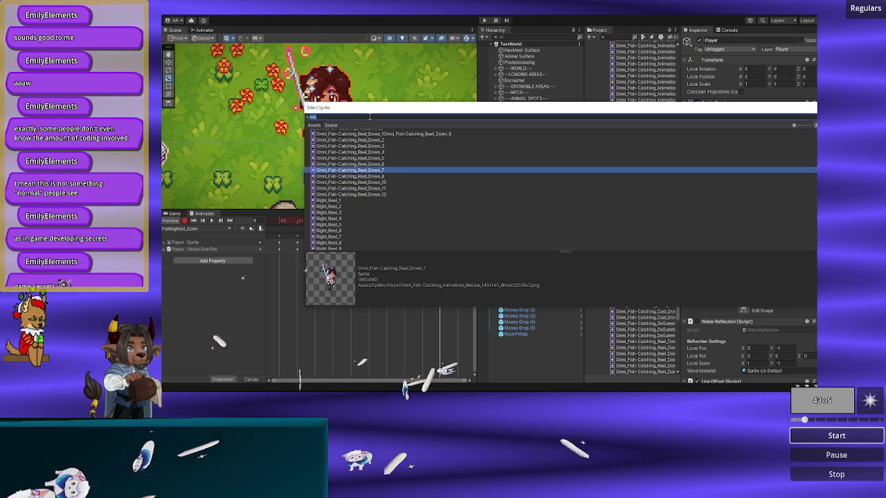
{"action": "type", "text": "march"}
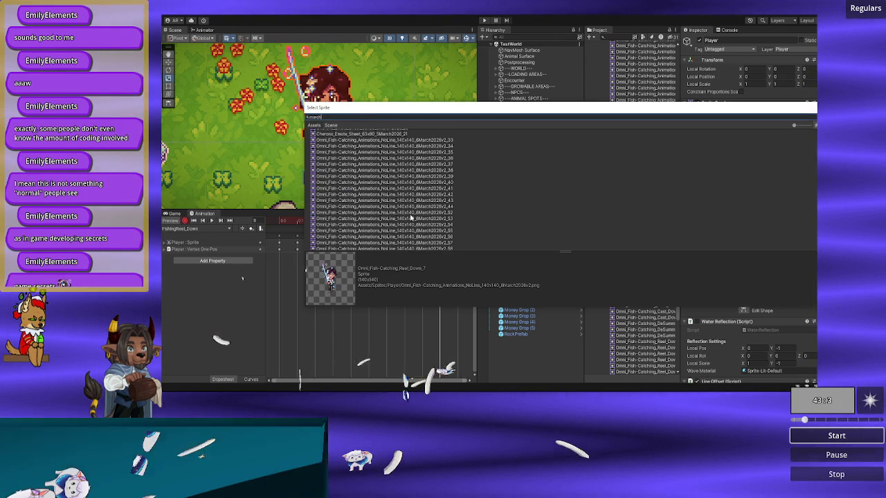
- Compare the March NoLine fish-catching frames around _35 to _40 and apply frame _38 to the keyframe
{"action": "left_click", "coordinate": [417, 142]}
{"action": "key", "text": "Down"}
{"action": "key", "text": "Down"}
{"action": "key", "text": "Down"}
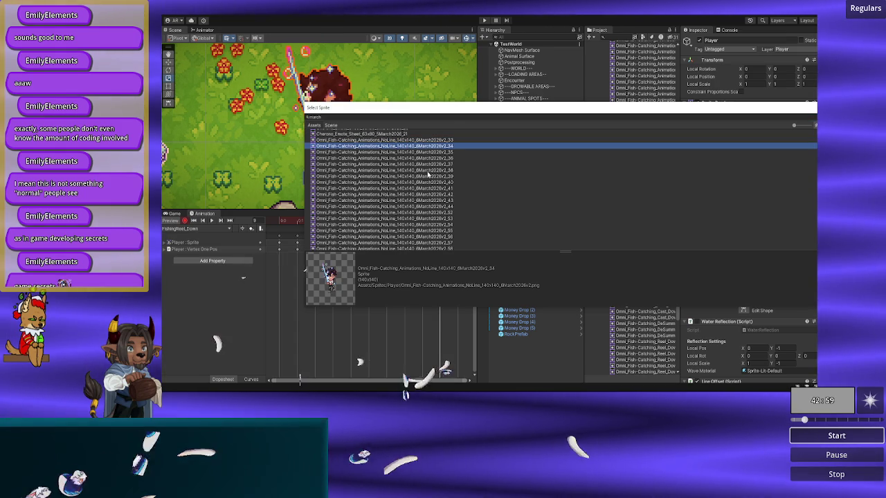
{"action": "key", "text": "Up"}
{"action": "key", "text": "Up"}
{"action": "key", "text": "Up"}
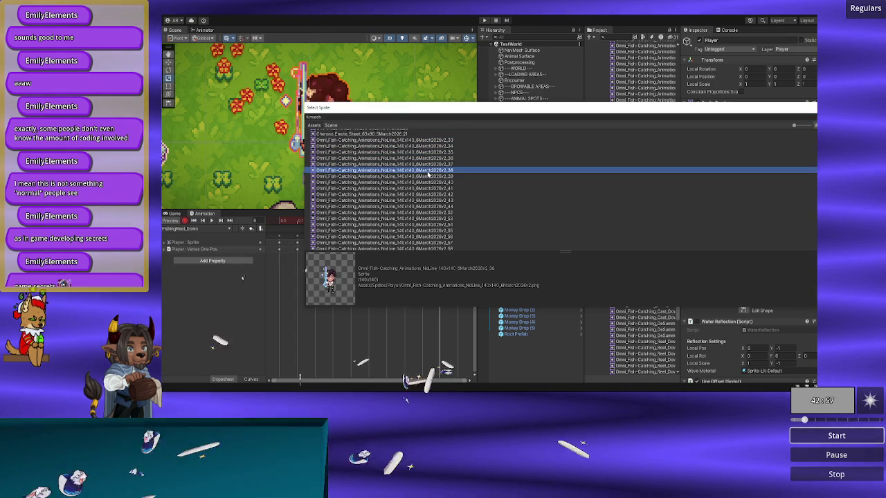
{"action": "key", "text": "Down"}
{"action": "key", "text": "Down"}
{"action": "key", "text": "Down"}
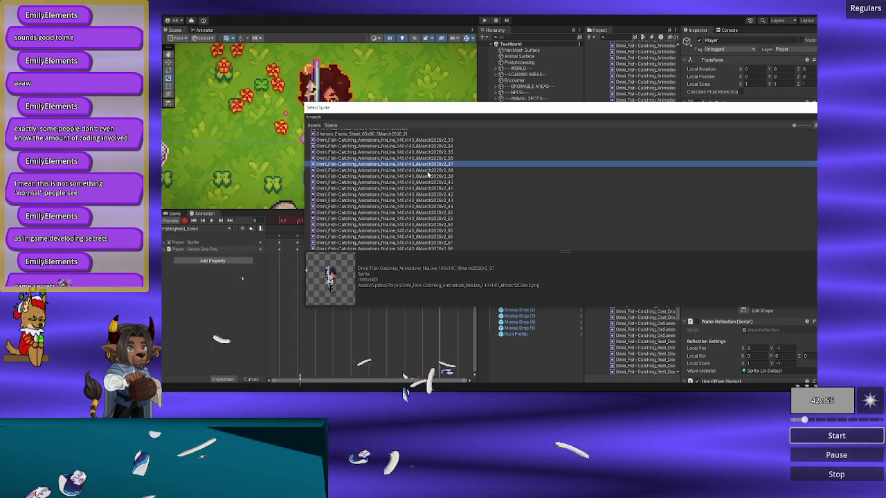
{"action": "key", "text": "Up"}
{"action": "key", "text": "Up"}
{"action": "key", "text": "Up"}
{"action": "key", "text": "Up"}
{"action": "key", "text": "Up"}
{"action": "key", "text": "Up"}
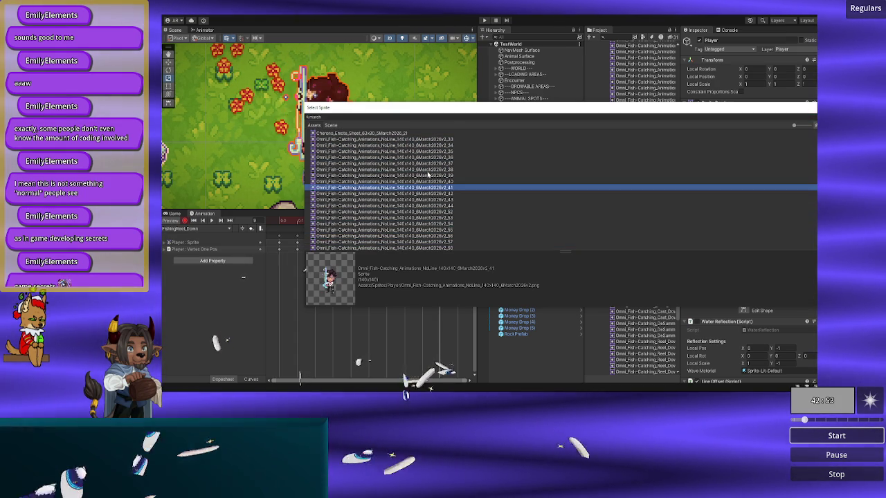
{"action": "key", "text": "Up"}
{"action": "key", "text": "Up"}
{"action": "key", "text": "Up"}
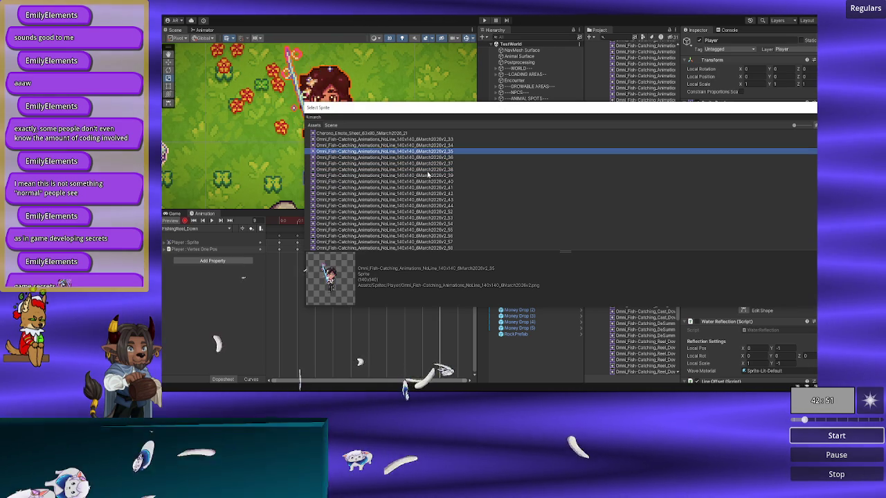
{"action": "key", "text": "Down"}
{"action": "key", "text": "Down"}
{"action": "key", "text": "Down"}
{"action": "key", "text": "Down"}
{"action": "key", "text": "Down"}
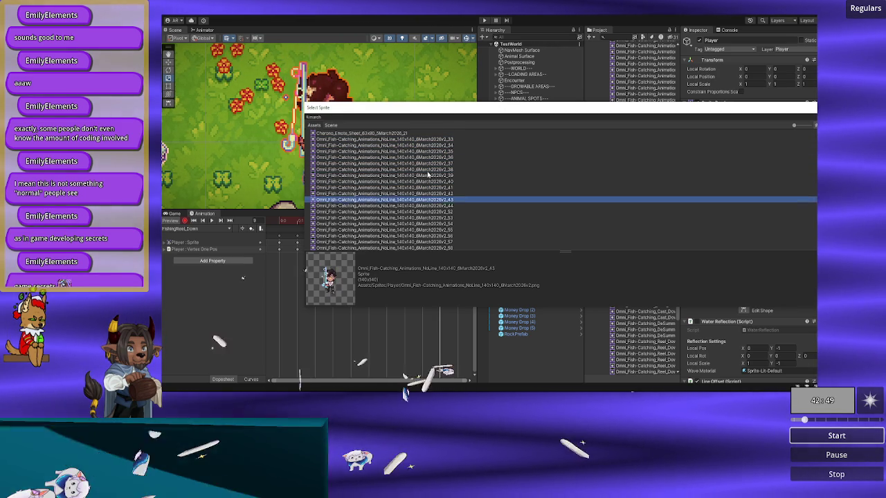
{"action": "key", "text": "Up"}
{"action": "key", "text": "Up"}
{"action": "key", "text": "Up"}
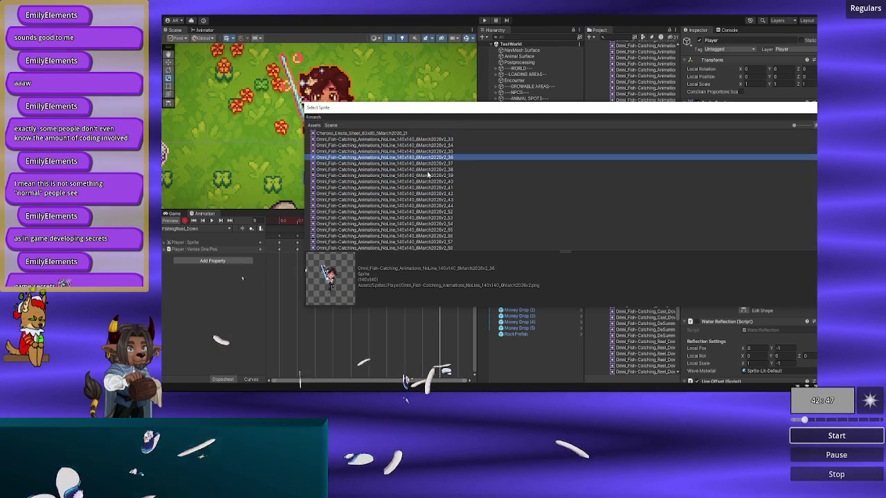
{"action": "key", "text": "Down"}
{"action": "key", "text": "Down"}
{"action": "key", "text": "Down"}
{"action": "key", "text": "Down"}
{"action": "key", "text": "Down"}
{"action": "key", "text": "Down"}
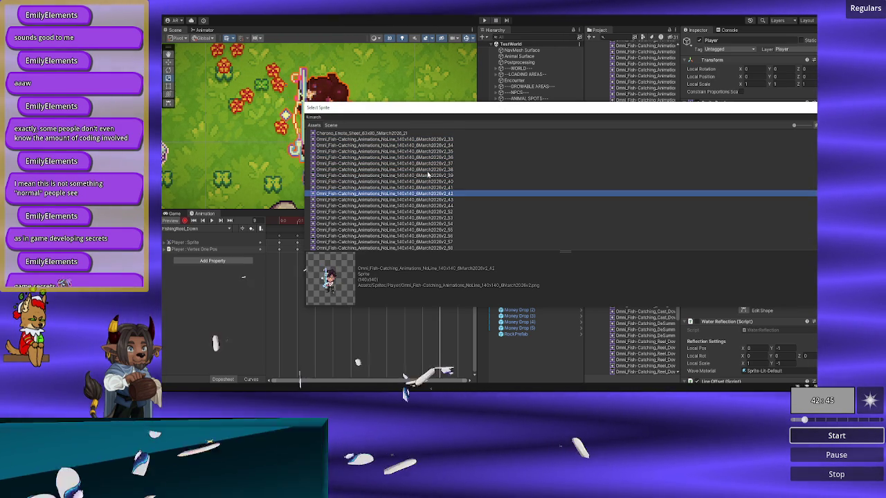
{"action": "key", "text": "Up"}
{"action": "key", "text": "Up"}
{"action": "key", "text": "Up"}
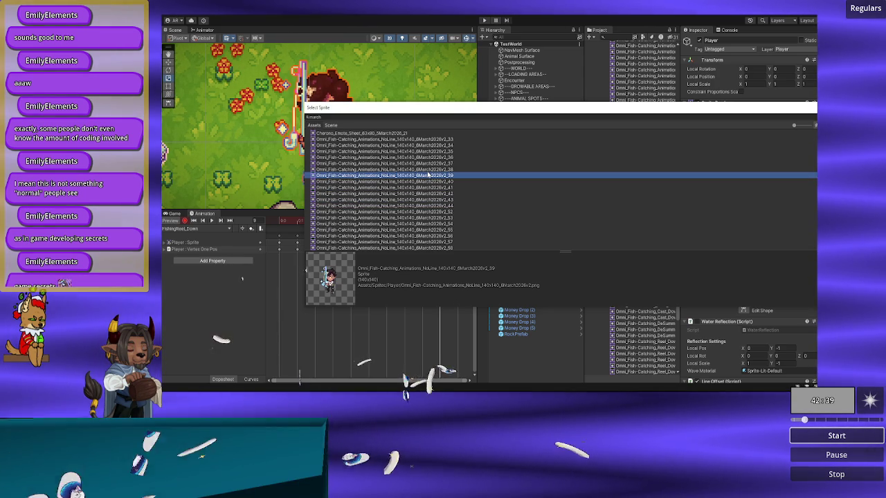
{"action": "key", "text": "Up"}
{"action": "key", "text": "Up"}
{"action": "key", "text": "Up"}
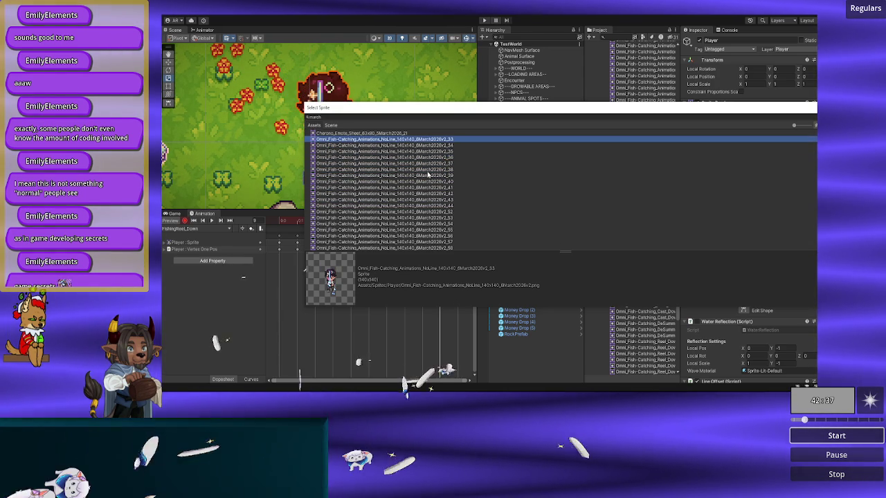
{"action": "key", "text": "Down"}
{"action": "key", "text": "Down"}
{"action": "key", "text": "Down"}
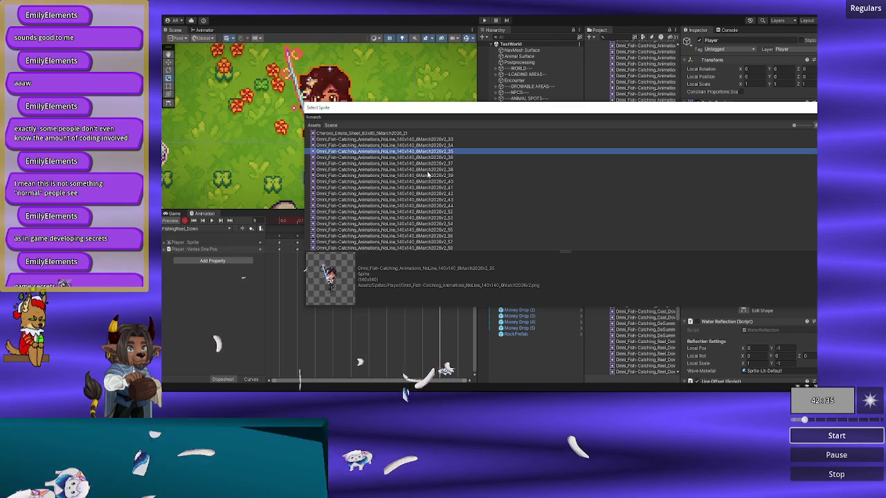
{"action": "key", "text": "Down"}
{"action": "key", "text": "Down"}
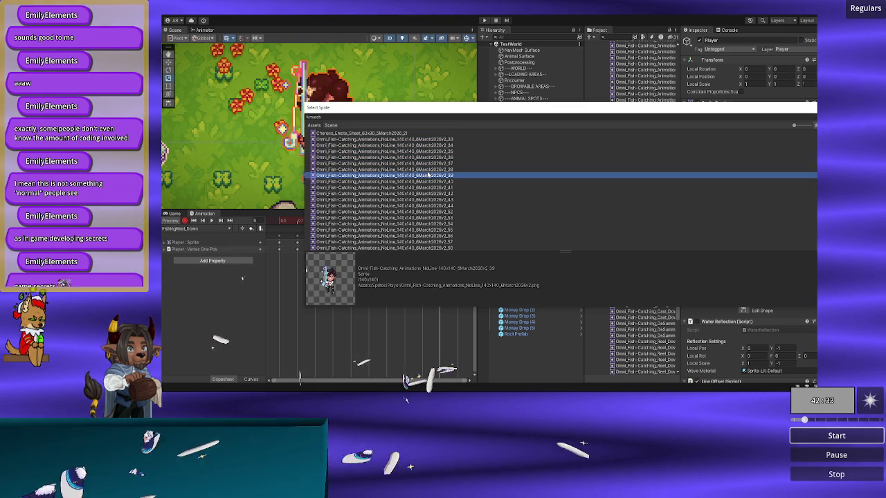
{"action": "key", "text": "Down"}
{"action": "key", "text": "Up"}
{"action": "key", "text": "Up"}
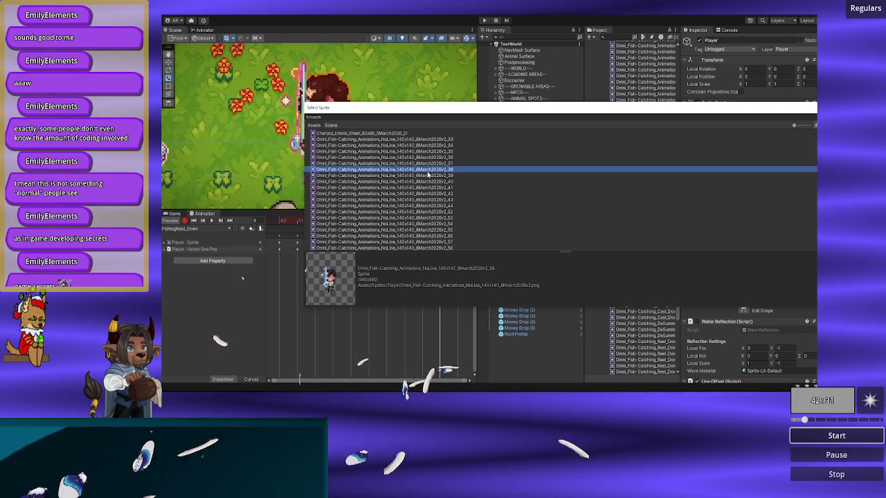
{"action": "key", "text": "Up"}
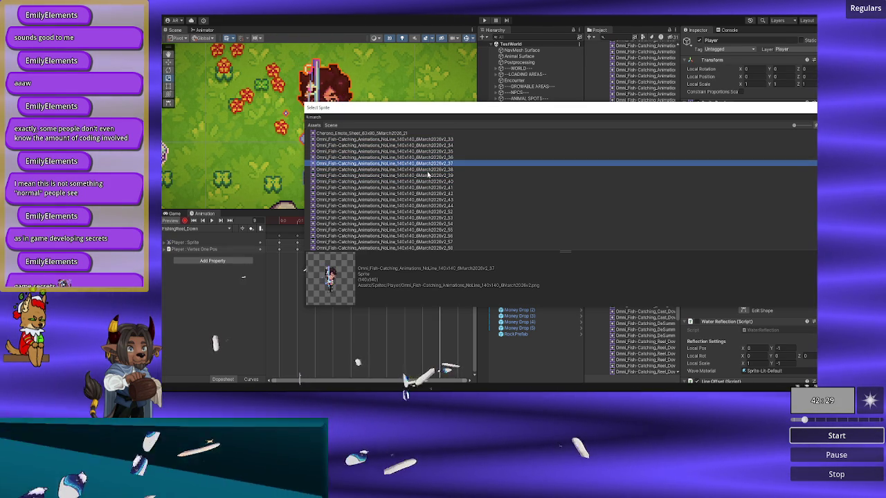
{"action": "key", "text": "Down"}
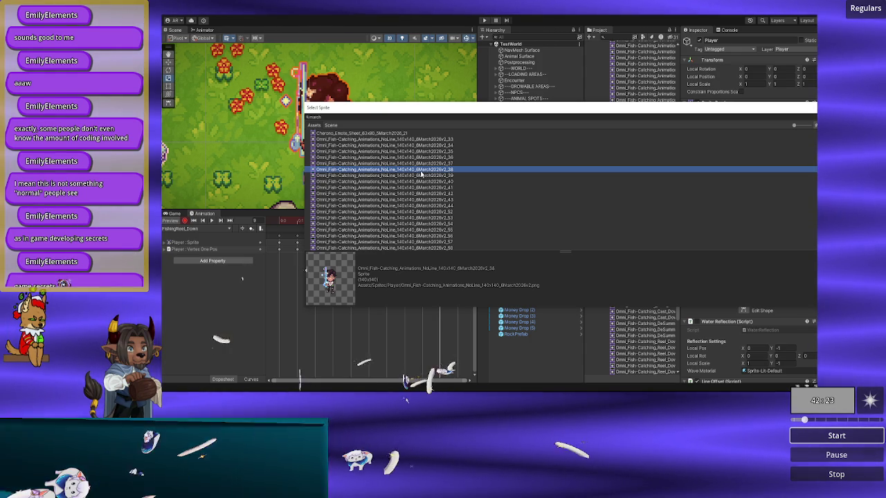
{"action": "double_click", "coordinate": [421, 175]}
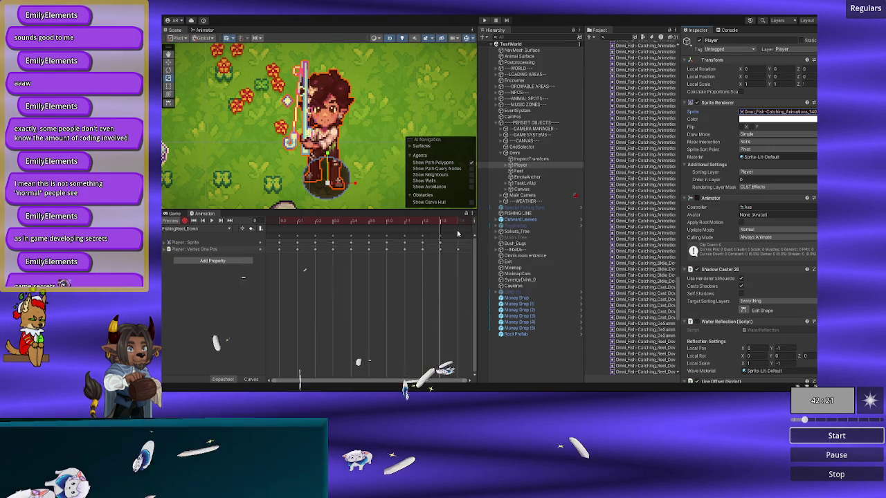
- Scrub the clip and search the keyframe's sprite picker for 'march', previewing frame 132
{"action": "mouse_move", "coordinate": [443, 225]}
{"action": "left_mouse_down"}
{"action": "mouse_move", "coordinate": [460, 223]}
{"action": "mouse_move", "coordinate": [443, 225]}
{"action": "left_mouse_up"}
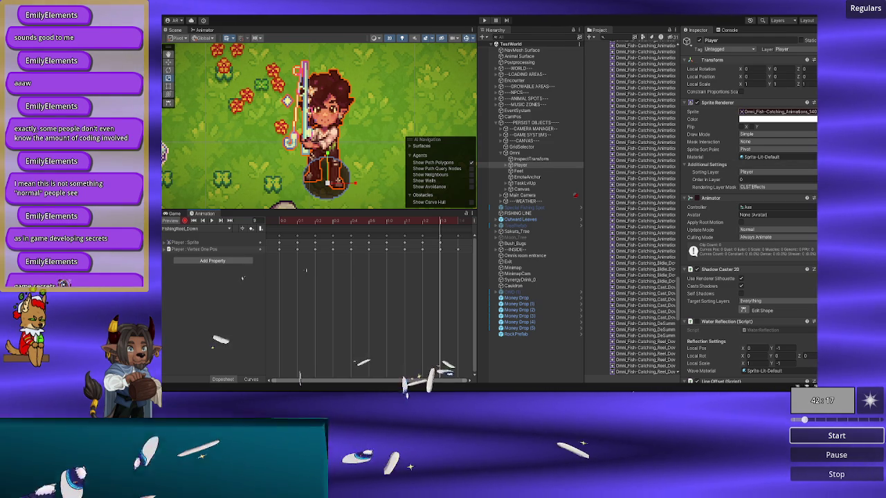
{"action": "left_click", "coordinate": [813, 111]}
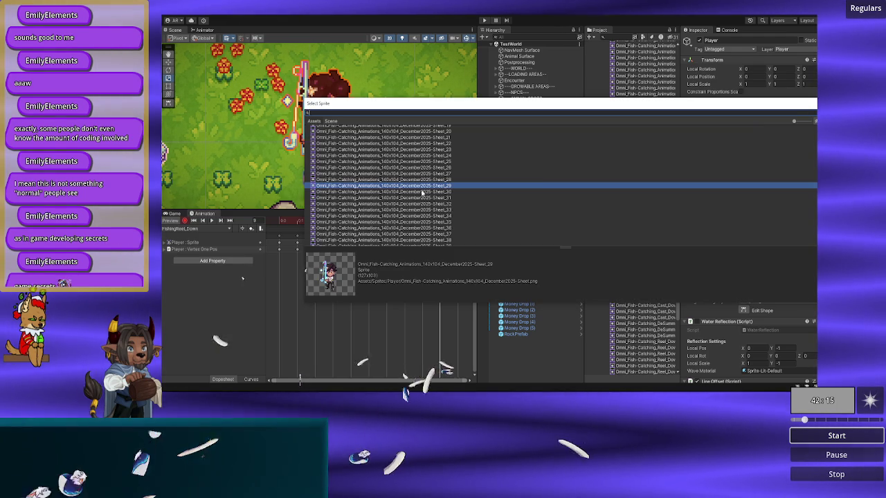
{"action": "type", "text": "rch"}
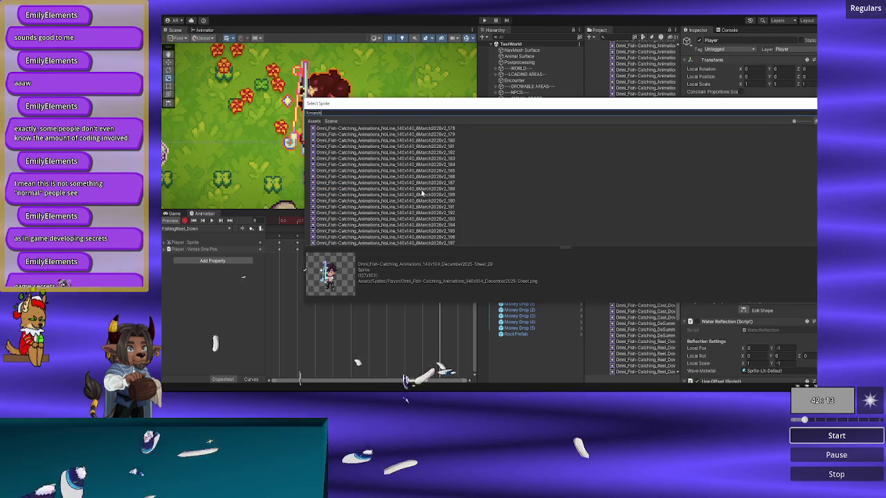
{"action": "scroll", "coordinate": [422, 194], "scroll_direction": "up", "scroll_amount": 5}
{"action": "scroll", "coordinate": [422, 194], "scroll_direction": "up", "scroll_amount": 5}
{"action": "left_click", "coordinate": [422, 191]}
- Browse back to fish-catching frame _38, apply it to the keyframe, and return the playhead to frame 9
{"action": "key", "text": "Up"}
{"action": "key", "text": "Up"}
{"action": "key", "text": "Up"}
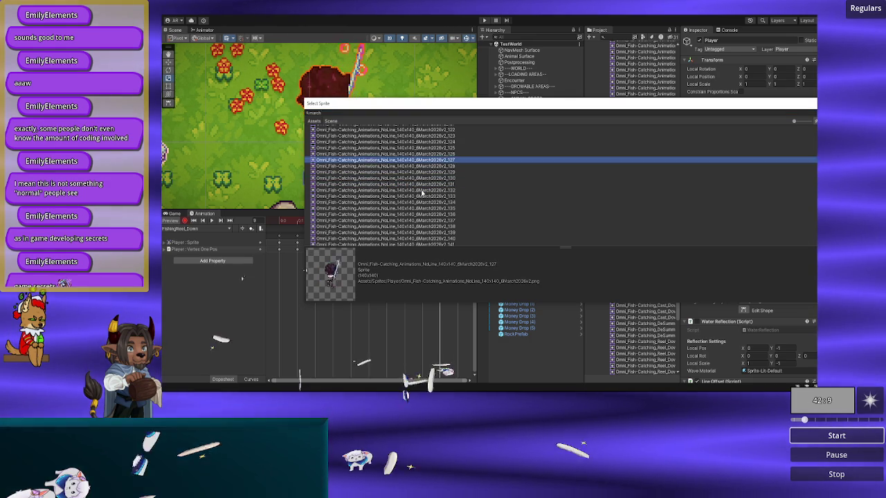
{"action": "key", "text": "Up"}
{"action": "key", "text": "Up"}
{"action": "key", "text": "Up"}
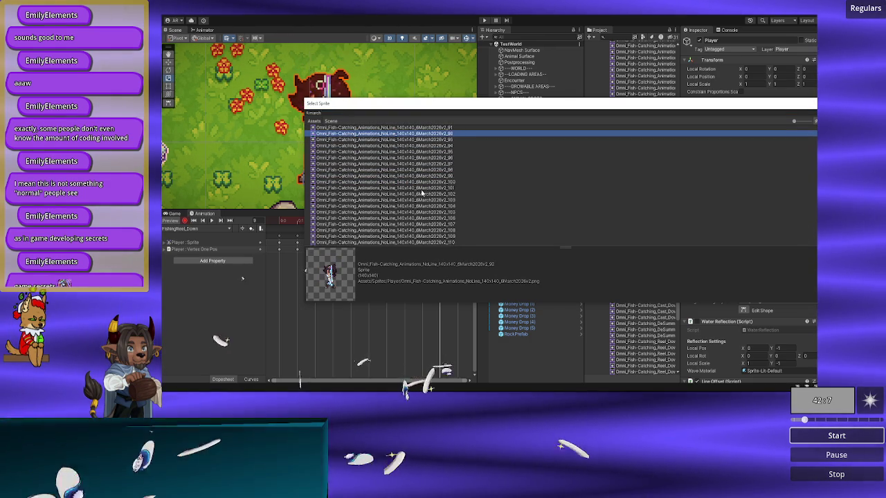
{"action": "key", "text": "Up"}
{"action": "key", "text": "Up"}
{"action": "key", "text": "Up"}
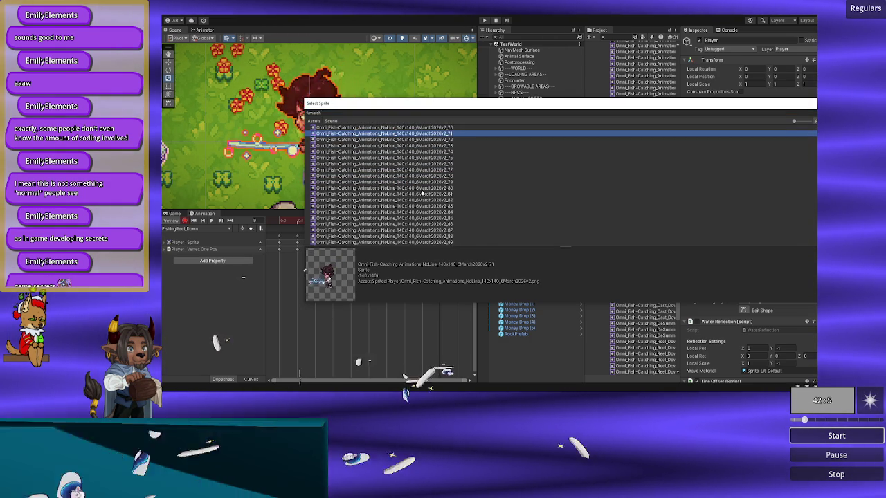
{"action": "key", "text": "Up"}
{"action": "key", "text": "Up"}
{"action": "key", "text": "Up"}
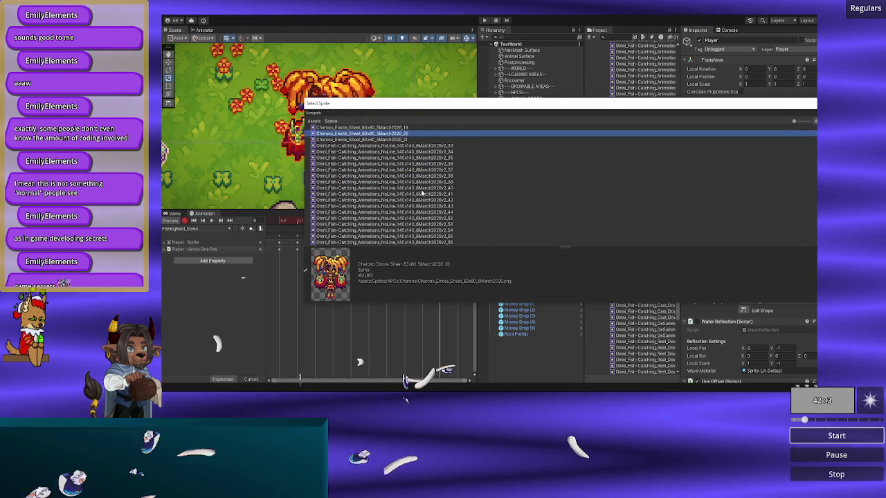
{"action": "key", "text": "Down"}
{"action": "key", "text": "Down"}
{"action": "key", "text": "Down"}
{"action": "key", "text": "Up"}
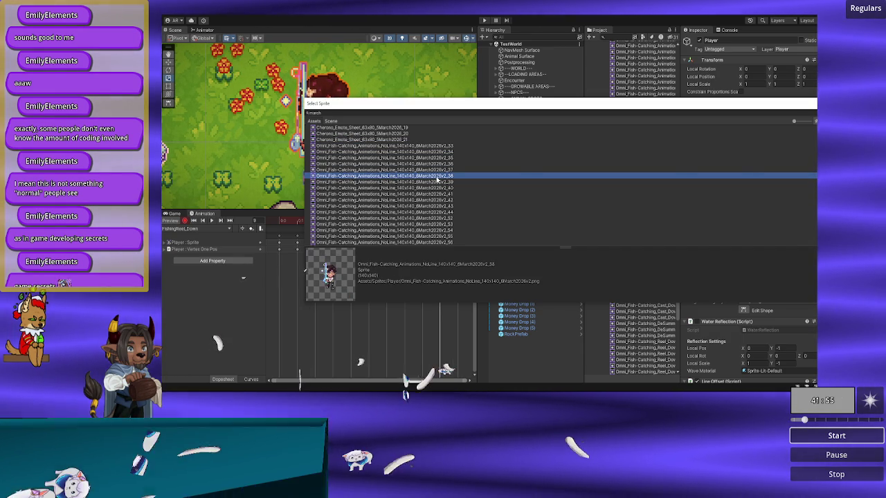
{"action": "double_click", "coordinate": [437, 179]}
{"action": "left_click", "coordinate": [457, 222]}
{"action": "left_click_drag", "start_coordinate": [456, 223], "coordinate": [427, 220]}
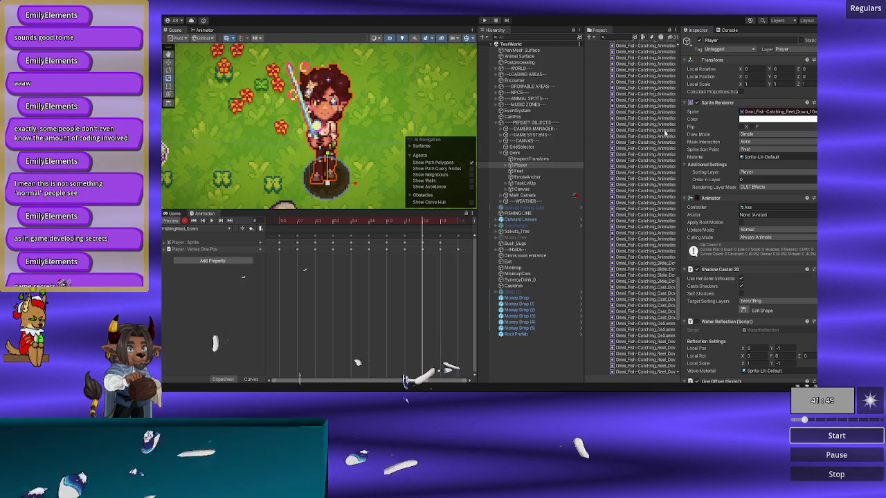
- Pick NoLine 6March2026v2_137 from the '37' results in the keyframe's sprite picker
{"action": "left_click", "coordinate": [814, 111]}
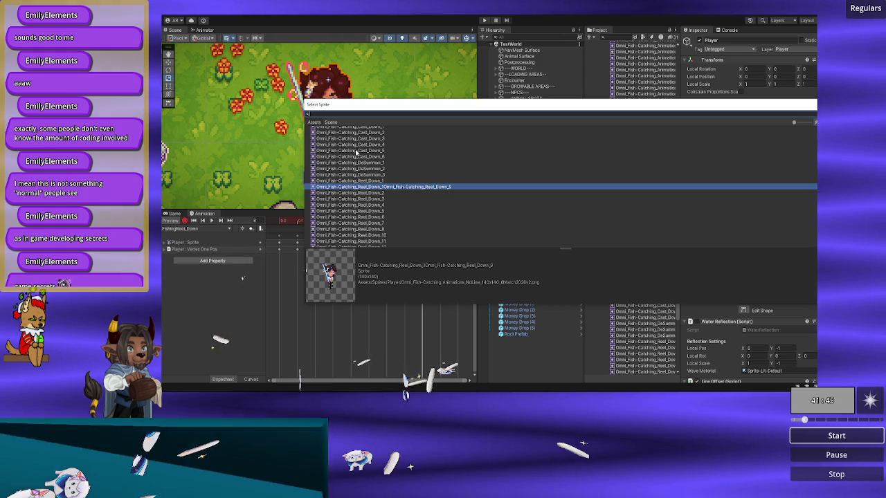
{"action": "scroll", "coordinate": [356, 153], "scroll_direction": "up", "scroll_amount": 5}
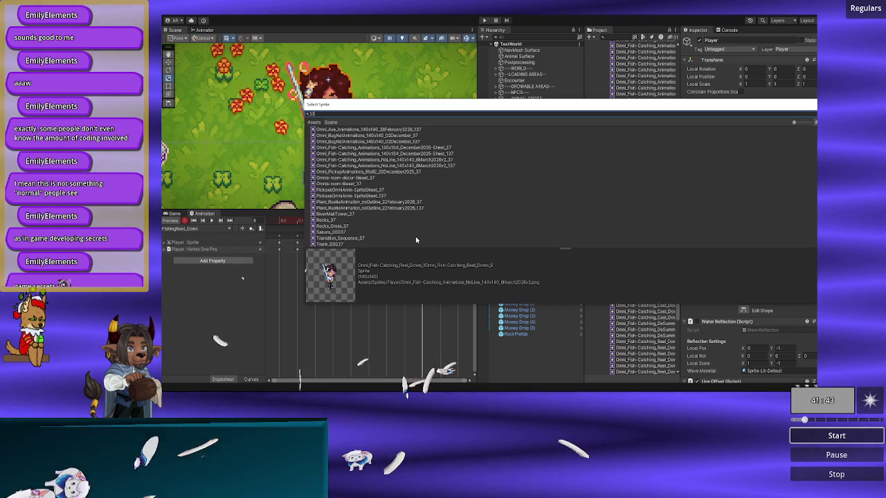
{"action": "scroll", "coordinate": [403, 194], "scroll_direction": "up", "scroll_amount": 5}
{"action": "left_click", "coordinate": [403, 188]}
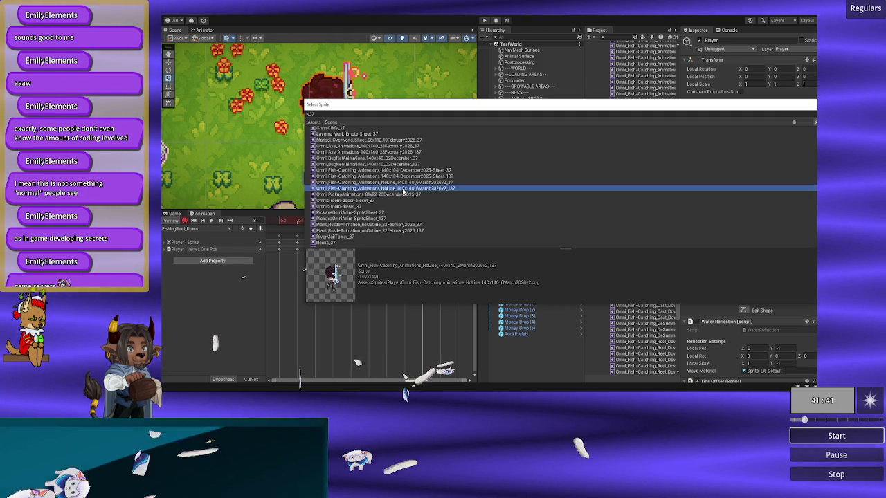
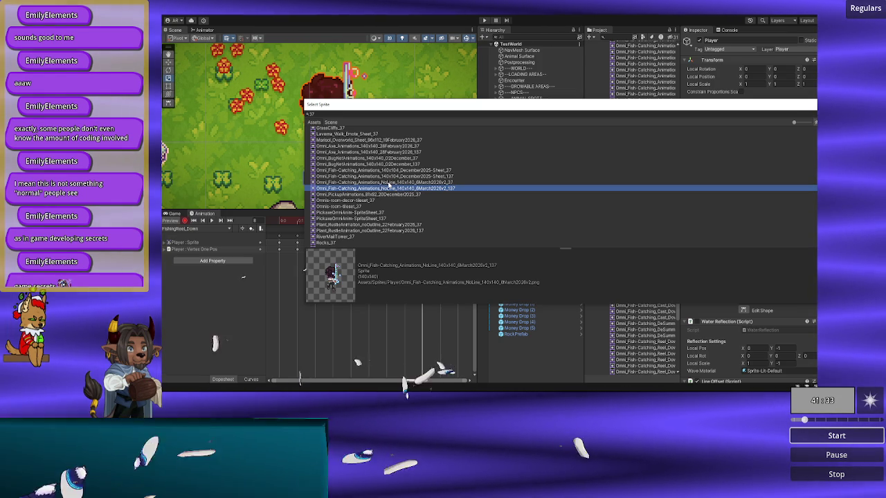
- Assign the NoLine v2_37 slice to the current keyframe and v2_36 to the previous one
{"action": "left_click", "coordinate": [387, 182]}
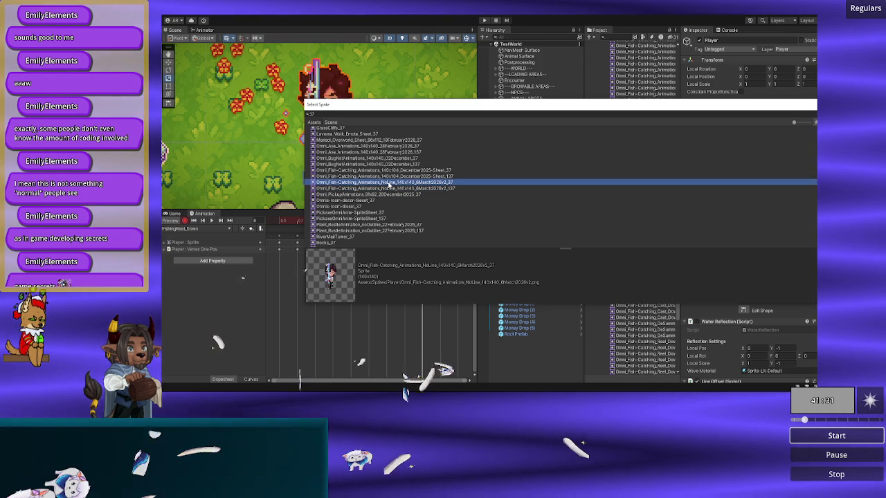
{"action": "double_click", "coordinate": [387, 182]}
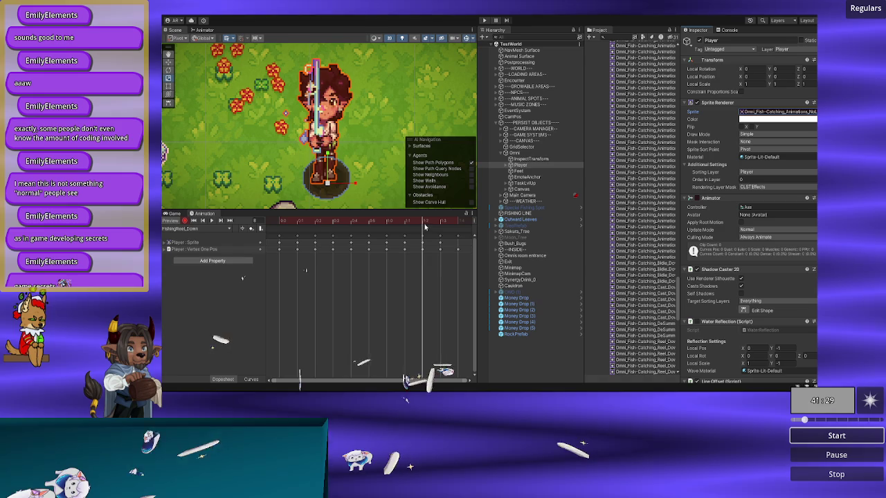
{"action": "left_click", "coordinate": [406, 222]}
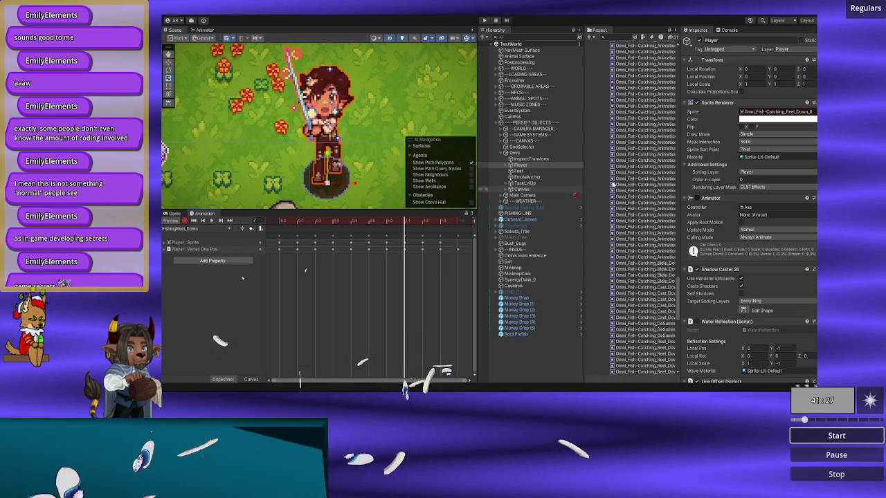
{"action": "left_click", "coordinate": [812, 112]}
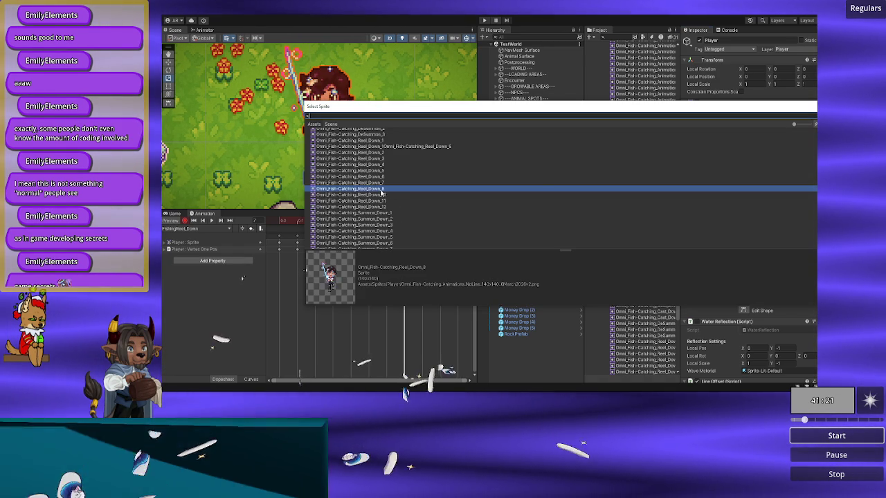
{"action": "scroll", "coordinate": [380, 194], "scroll_direction": "down", "scroll_amount": 10}
{"action": "scroll", "coordinate": [380, 193], "scroll_direction": "up", "scroll_amount": 10}
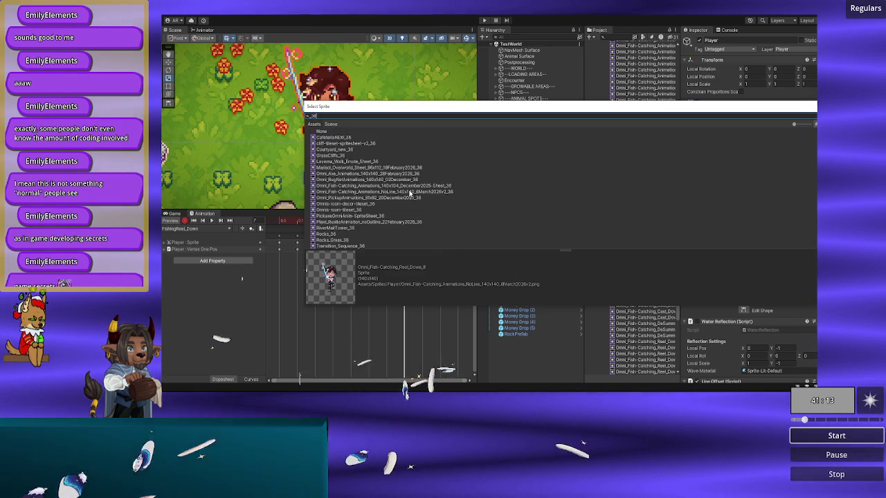
{"action": "double_click", "coordinate": [413, 193]}
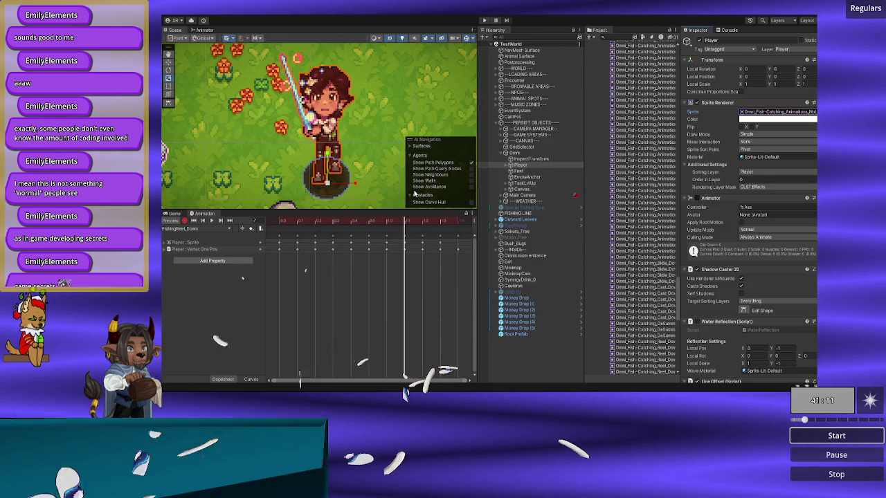
- Scrub through frames 8 and 9 to check poses, then bring up frame 6's sprite choices
{"action": "left_click", "coordinate": [423, 222]}
{"action": "mouse_move", "coordinate": [423, 222]}
{"action": "left_mouse_down"}
{"action": "mouse_move", "coordinate": [412, 224]}
{"action": "mouse_move", "coordinate": [434, 225]}
{"action": "mouse_move", "coordinate": [415, 230]}
{"action": "mouse_move", "coordinate": [421, 223]}
{"action": "mouse_move", "coordinate": [410, 222]}
{"action": "mouse_move", "coordinate": [436, 225]}
{"action": "mouse_move", "coordinate": [389, 220]}
{"action": "left_mouse_up"}
{"action": "left_click", "coordinate": [433, 225]}
{"action": "left_click", "coordinate": [814, 112]}
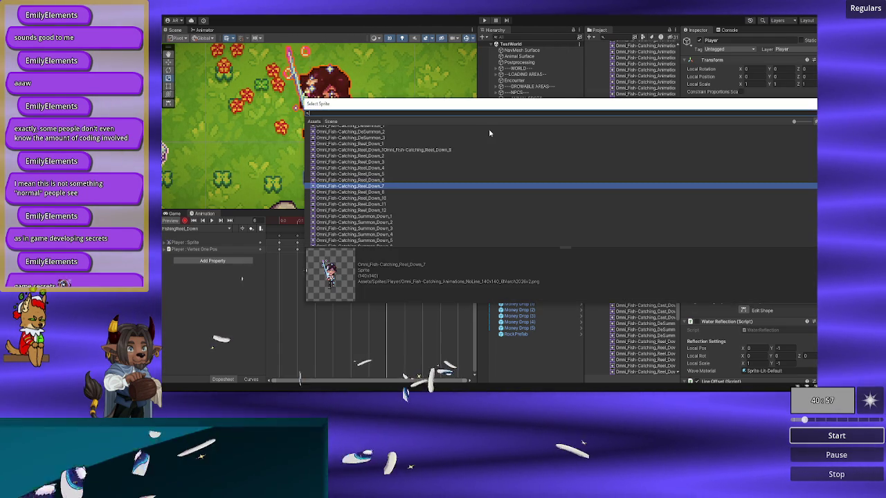
- Search _35 and assign that NoLine slice to frame 6's keyframe
{"action": "type", "text": "_35"}
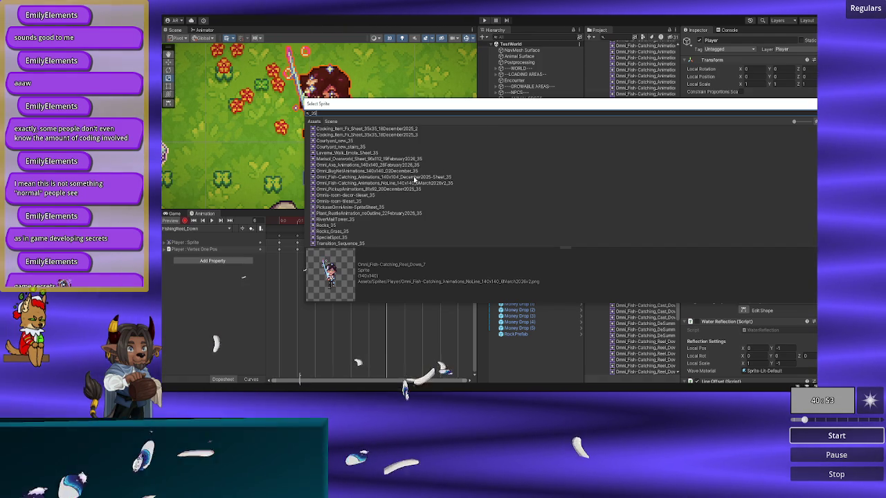
{"action": "double_click", "coordinate": [403, 184]}
{"action": "mouse_move", "coordinate": [388, 221]}
{"action": "left_mouse_down"}
{"action": "mouse_move", "coordinate": [405, 222]}
{"action": "mouse_move", "coordinate": [370, 220]}
{"action": "left_mouse_up"}
- Give the Reel_Down_6 keyframe the NoLine slice ending _34, then move back to frame 2
{"action": "left_click", "coordinate": [814, 111]}
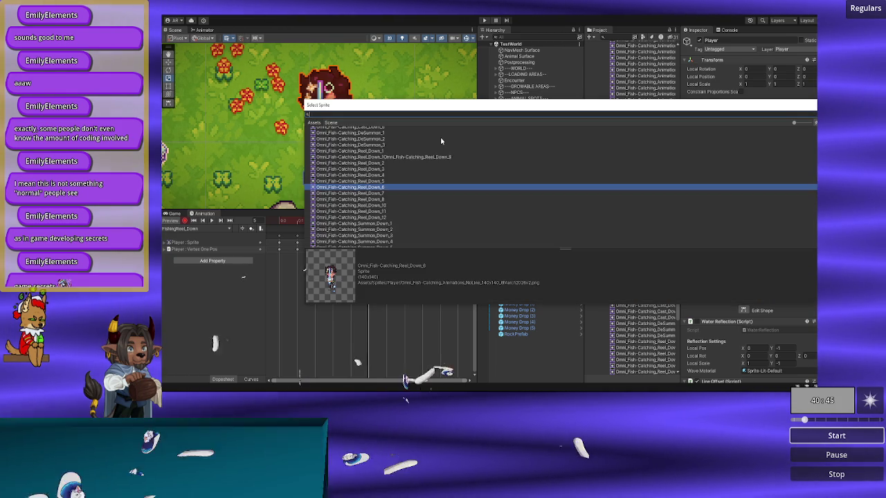
{"action": "type", "text": "_34"}
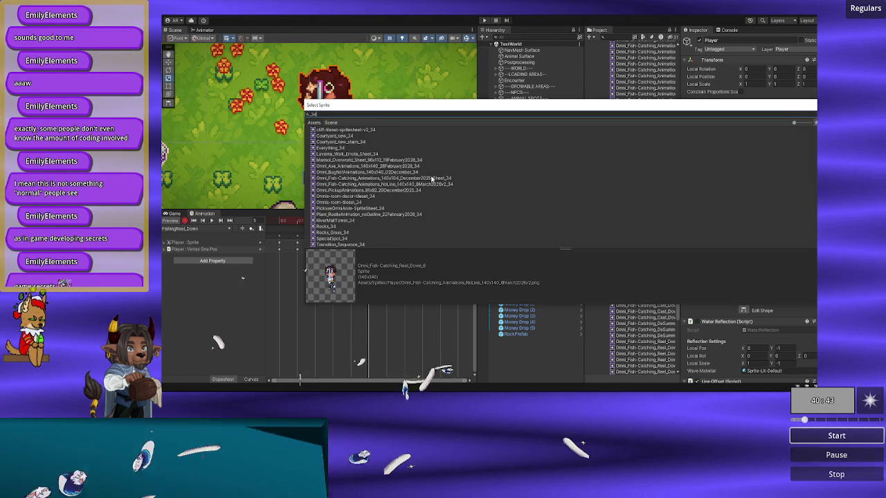
{"action": "left_click", "coordinate": [332, 221]}
{"action": "mouse_move", "coordinate": [333, 220]}
{"action": "left_mouse_down"}
{"action": "mouse_move", "coordinate": [370, 220]}
{"action": "mouse_move", "coordinate": [279, 222]}
{"action": "mouse_move", "coordinate": [417, 224]}
{"action": "mouse_move", "coordinate": [279, 221]}
{"action": "left_mouse_up"}
{"action": "left_click", "coordinate": [324, 220]}
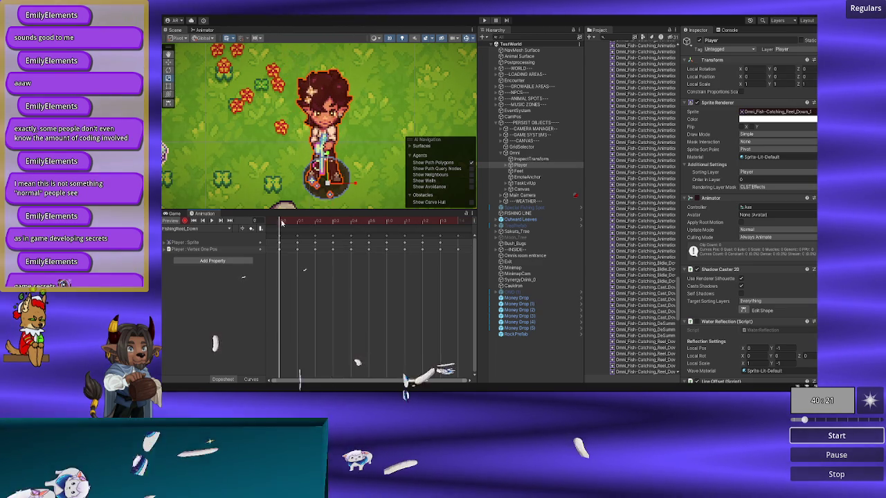
- Play and stop the FishingReel_Down preview, then bring up frame 4's sprite choices
{"action": "left_click", "coordinate": [215, 222]}
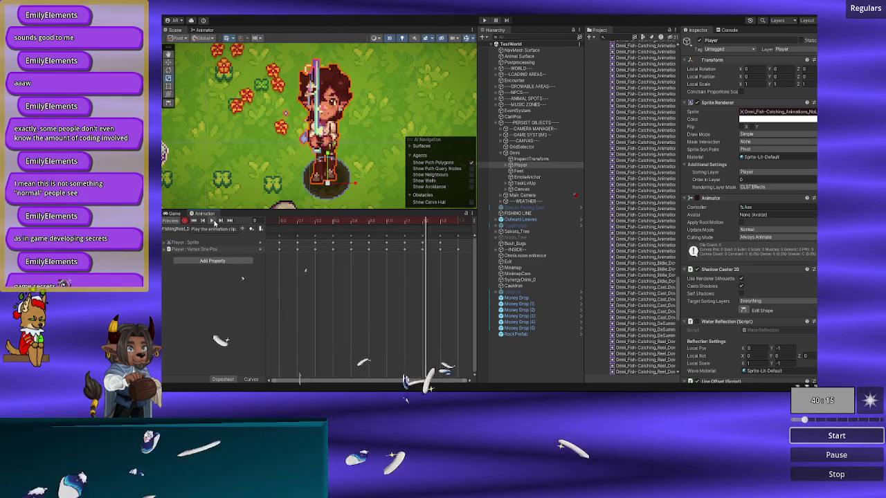
{"action": "left_click", "coordinate": [212, 221]}
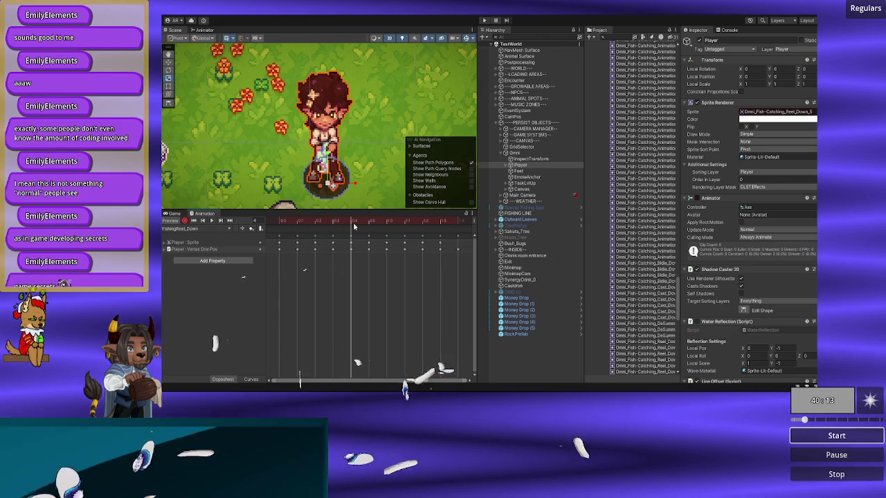
{"action": "left_click", "coordinate": [334, 222]}
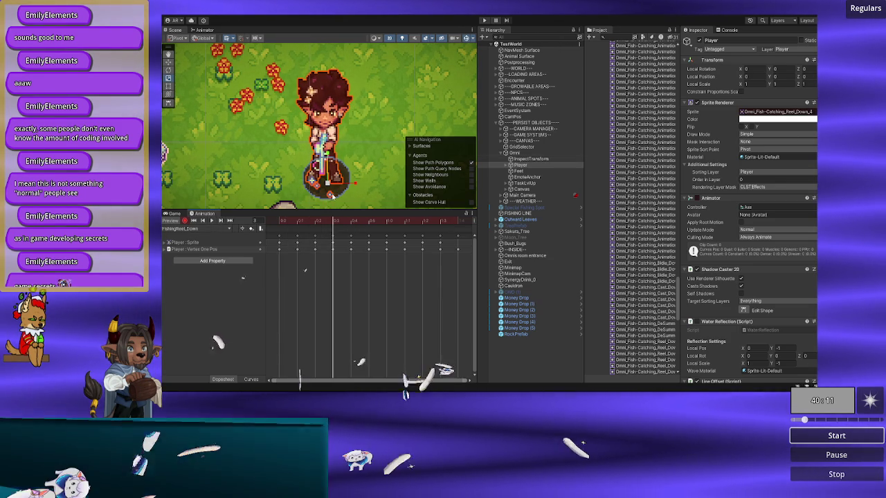
{"action": "left_click", "coordinate": [343, 222]}
{"action": "left_click", "coordinate": [365, 221]}
{"action": "left_click", "coordinate": [353, 222]}
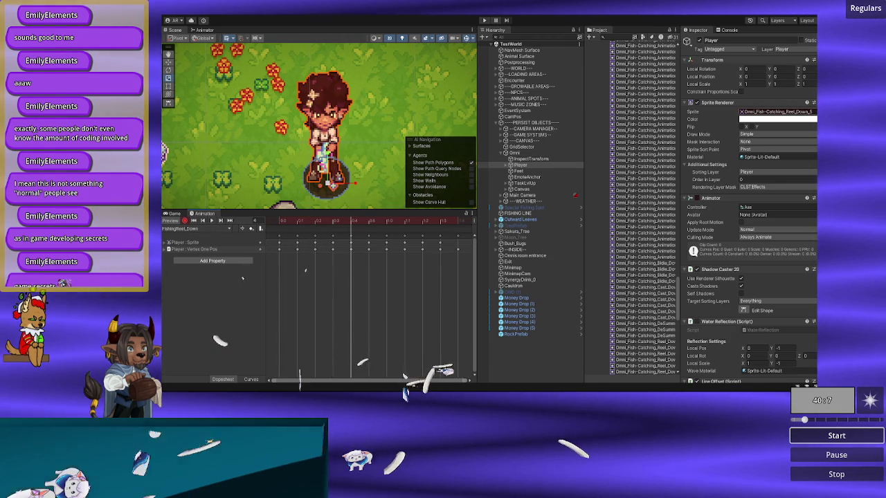
{"action": "left_click", "coordinate": [813, 111]}
{"action": "scroll", "coordinate": [373, 181], "scroll_direction": "up", "scroll_amount": 3}
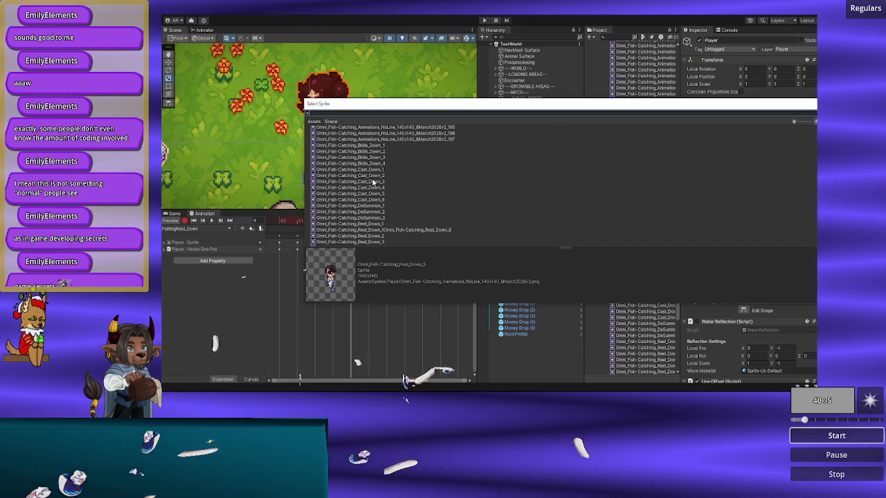
- Filter the picker by 'march', compare slices _33 to _35, and confirm _34 for frame 4
{"action": "type", "text": "march"}
{"action": "scroll", "coordinate": [377, 183], "scroll_direction": "down", "scroll_amount": 10}
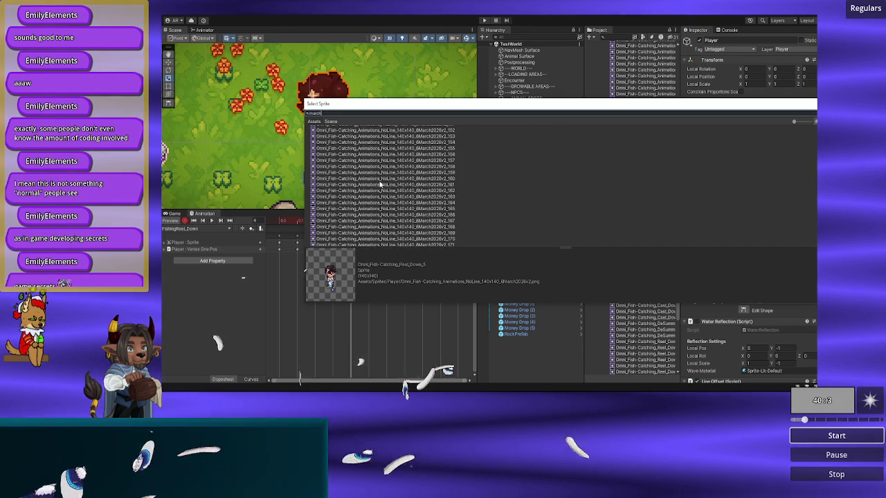
{"action": "scroll", "coordinate": [379, 183], "scroll_direction": "up", "scroll_amount": 8}
{"action": "scroll", "coordinate": [379, 184], "scroll_direction": "up", "scroll_amount": 8}
{"action": "scroll", "coordinate": [379, 183], "scroll_direction": "up", "scroll_amount": 5}
{"action": "scroll", "coordinate": [380, 184], "scroll_direction": "up", "scroll_amount": 2}
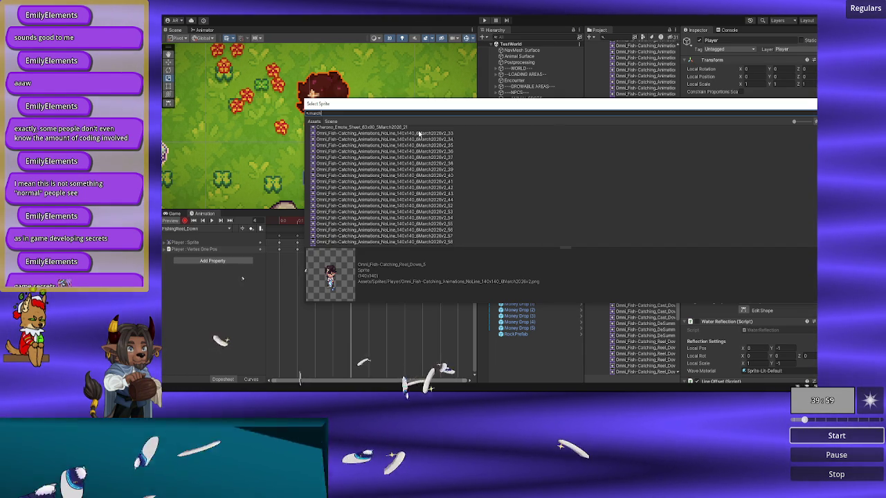
{"action": "left_click", "coordinate": [406, 146]}
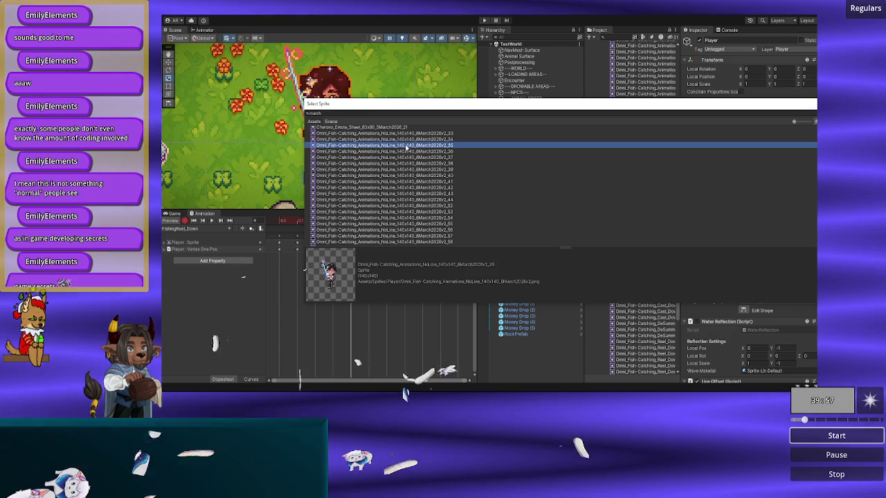
{"action": "key", "text": "Up"}
{"action": "key", "text": "Up"}
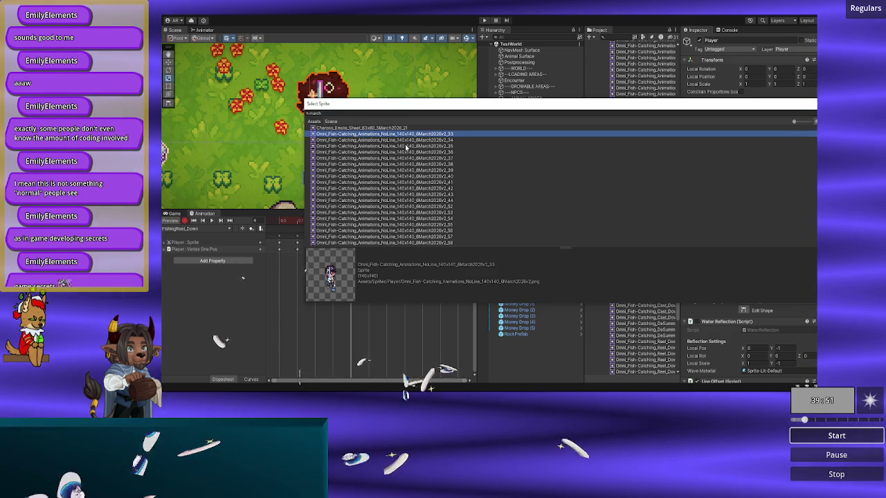
{"action": "key", "text": "Down"}
{"action": "key", "text": "Down"}
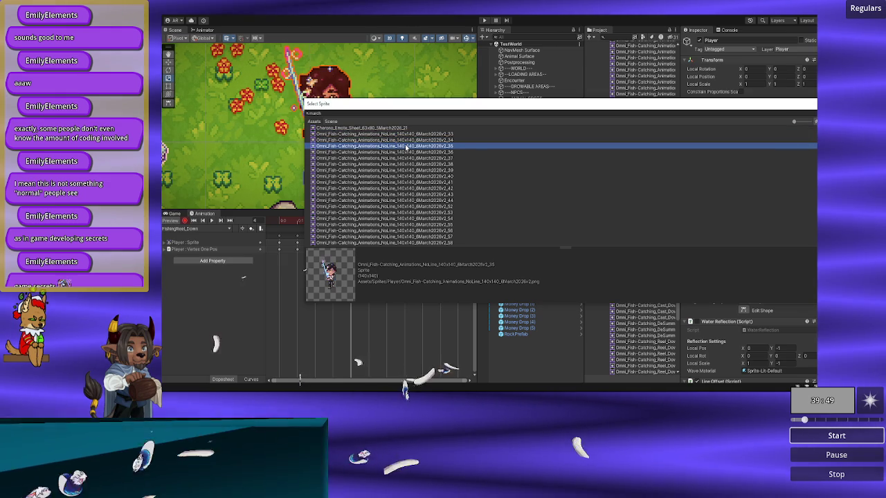
{"action": "key", "text": "Up"}
{"action": "key", "text": "Down"}
{"action": "key", "text": "Up"}
{"action": "key", "text": "Down"}
{"action": "key", "text": "Up"}
{"action": "key", "text": "Down"}
{"action": "key", "text": "Up"}
{"action": "key", "text": "Down"}
{"action": "key", "text": "Up"}
{"action": "key", "text": "Up"}
{"action": "key", "text": "Down"}
{"action": "key", "text": "Down"}
{"action": "key", "text": "Down"}
{"action": "key", "text": "Up"}
{"action": "key", "text": "Up"}
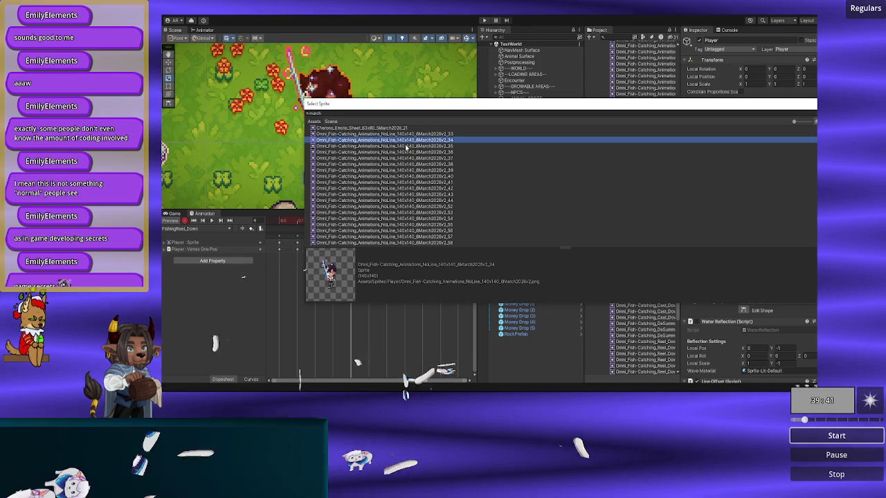
{"action": "key", "text": "Return"}
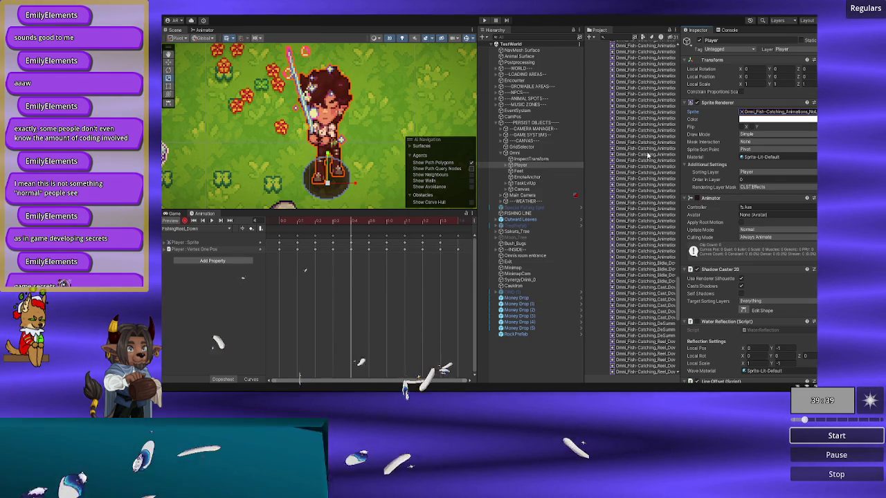
- Locate frame 5's sprite in the Project window, widen it to read names, then reopen its sprite choices
{"action": "left_click", "coordinate": [365, 222]}
{"action": "left_click", "coordinate": [807, 114]}
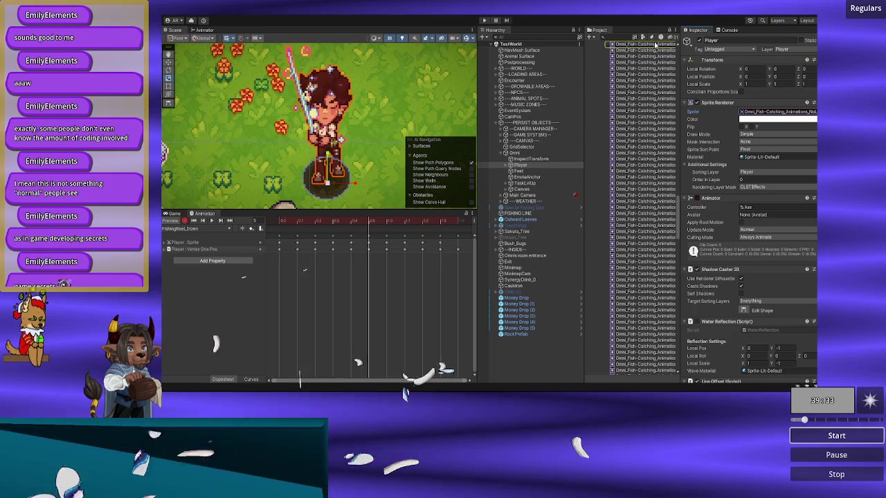
{"action": "mouse_move", "coordinate": [680, 87]}
{"action": "left_mouse_down"}
{"action": "mouse_move", "coordinate": [767, 90]}
{"action": "mouse_move", "coordinate": [683, 87]}
{"action": "mouse_move", "coordinate": [760, 83]}
{"action": "left_mouse_up"}
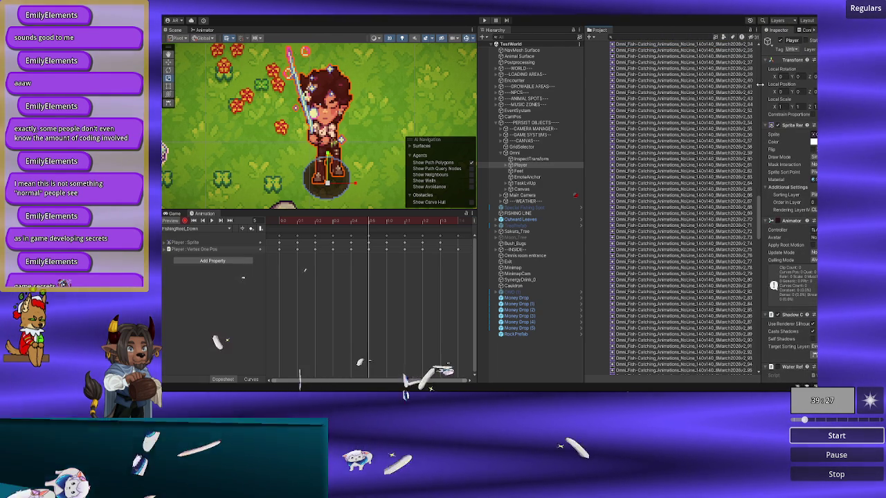
{"action": "mouse_move", "coordinate": [380, 225]}
{"action": "left_mouse_down"}
{"action": "mouse_move", "coordinate": [386, 220]}
{"action": "mouse_move", "coordinate": [345, 220]}
{"action": "left_mouse_up"}
{"action": "left_click_drag", "start_coordinate": [762, 129], "coordinate": [666, 132]}
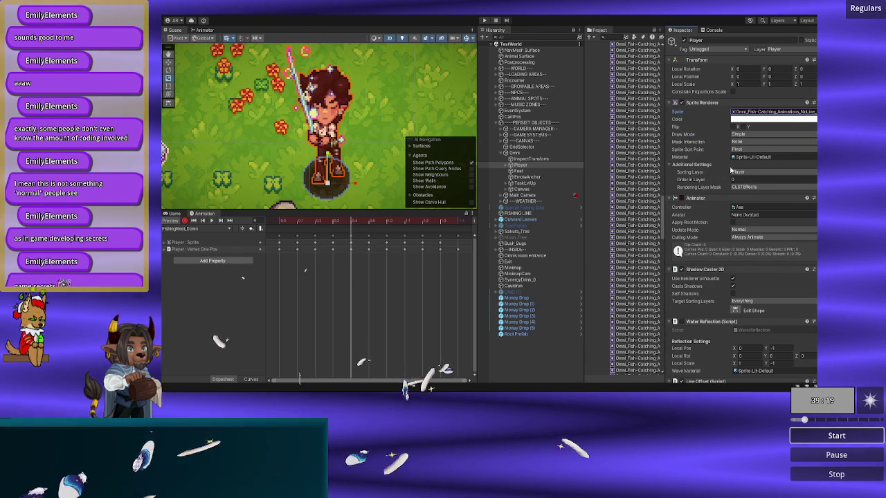
{"action": "left_click", "coordinate": [814, 112]}
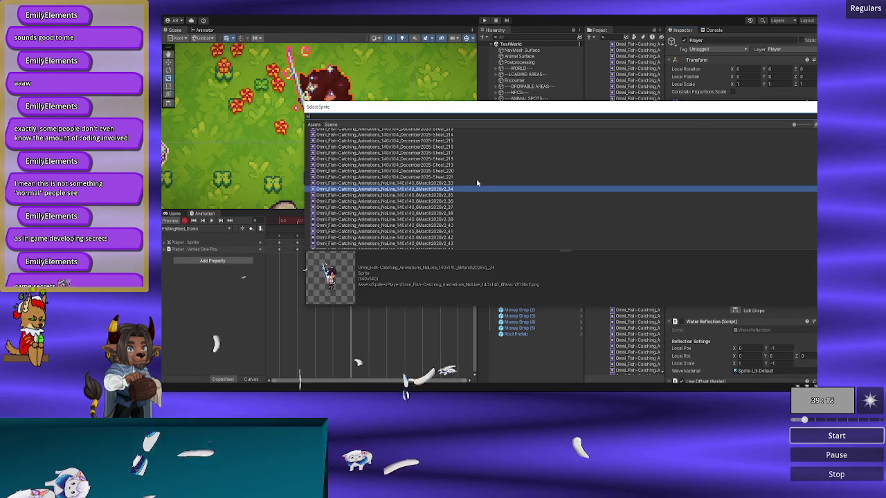
- Assign NoLine 6March2026v2_33 to the keyframe and scrub frames 4 back to 0 to review
{"action": "left_click", "coordinate": [449, 183]}
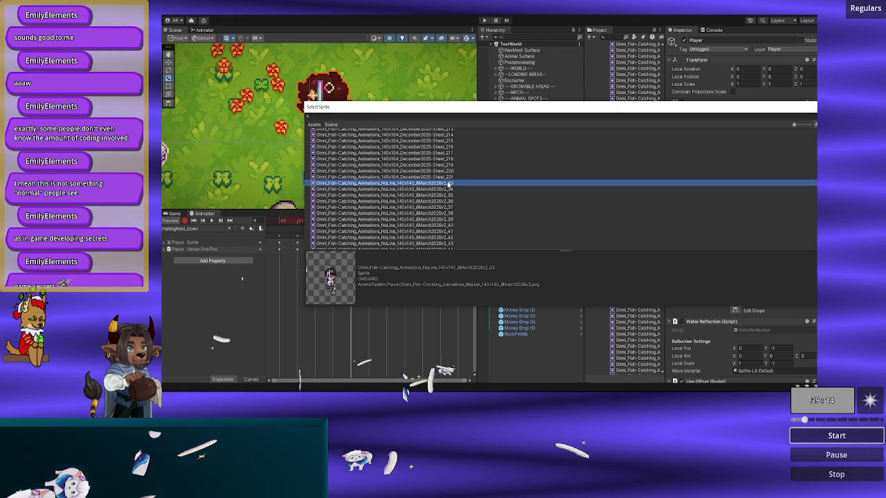
{"action": "double_click", "coordinate": [448, 184]}
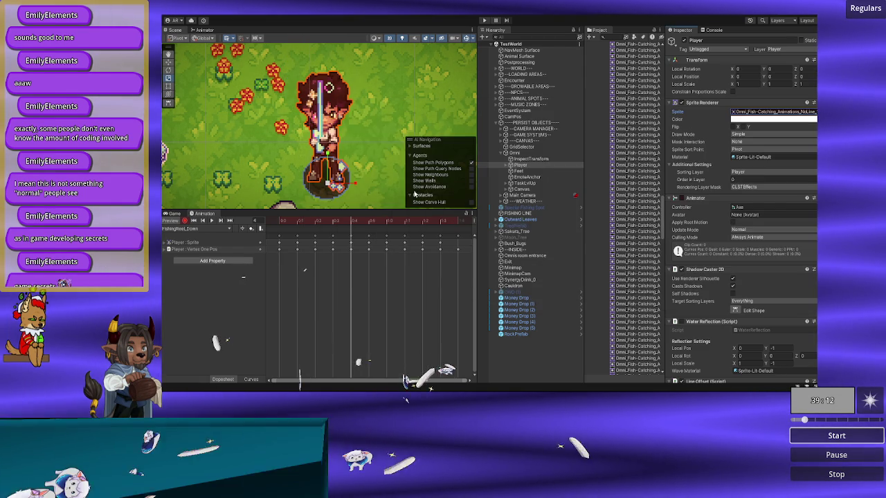
{"action": "left_click", "coordinate": [332, 221]}
{"action": "left_click", "coordinate": [351, 220]}
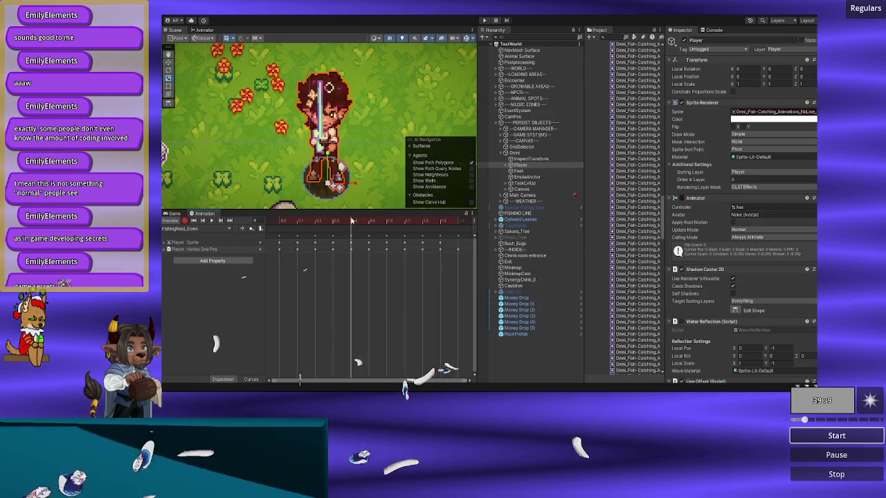
{"action": "mouse_move", "coordinate": [352, 220]}
{"action": "left_mouse_down"}
{"action": "mouse_move", "coordinate": [388, 220]}
{"action": "mouse_move", "coordinate": [283, 214]}
{"action": "mouse_move", "coordinate": [422, 220]}
{"action": "mouse_move", "coordinate": [278, 220]}
{"action": "mouse_move", "coordinate": [435, 220]}
{"action": "mouse_move", "coordinate": [296, 220]}
{"action": "mouse_move", "coordinate": [325, 218]}
{"action": "left_mouse_up"}
{"action": "scroll", "coordinate": [658, 173], "scroll_direction": "up", "scroll_amount": 5}
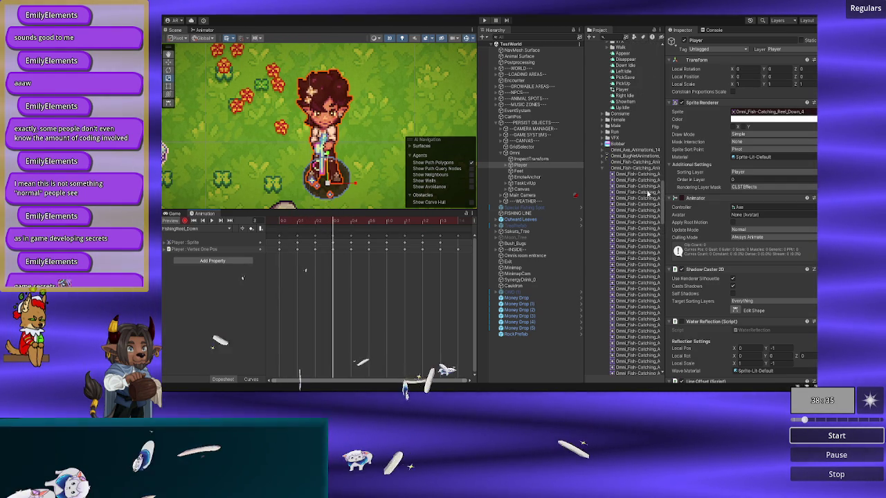
- Open the NoLine 6March2026v2 sprite sheet in the Sprite Editor and zoom in
{"action": "double_click", "coordinate": [638, 173]}
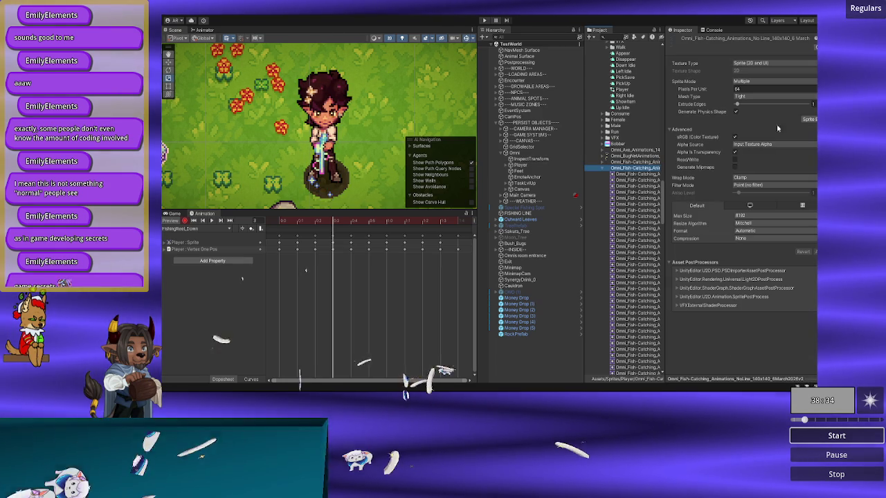
{"action": "scroll", "coordinate": [436, 181], "scroll_direction": "up", "scroll_amount": 6}
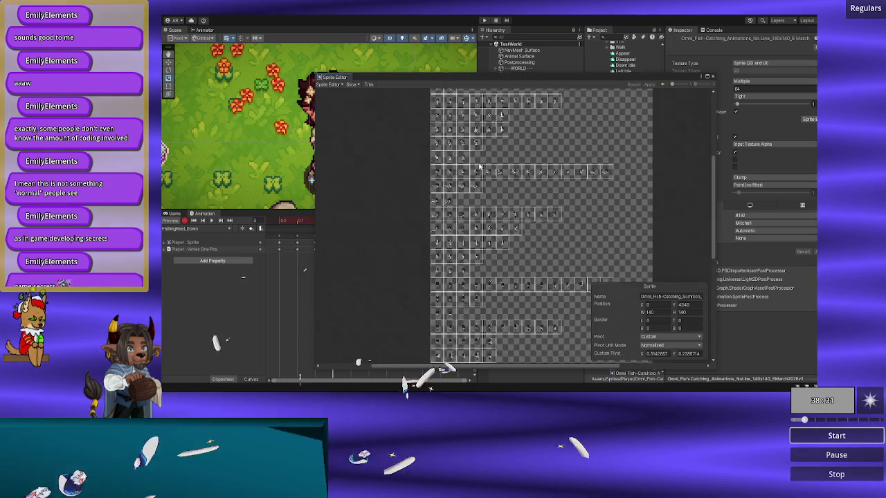
{"action": "scroll", "coordinate": [482, 177], "scroll_direction": "up", "scroll_amount": 5}
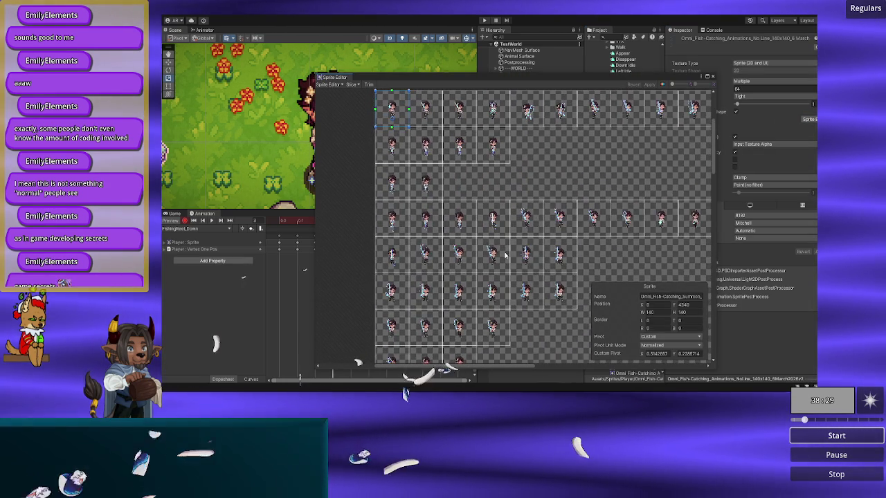
{"action": "scroll", "coordinate": [485, 237], "scroll_direction": "up", "scroll_amount": 2}
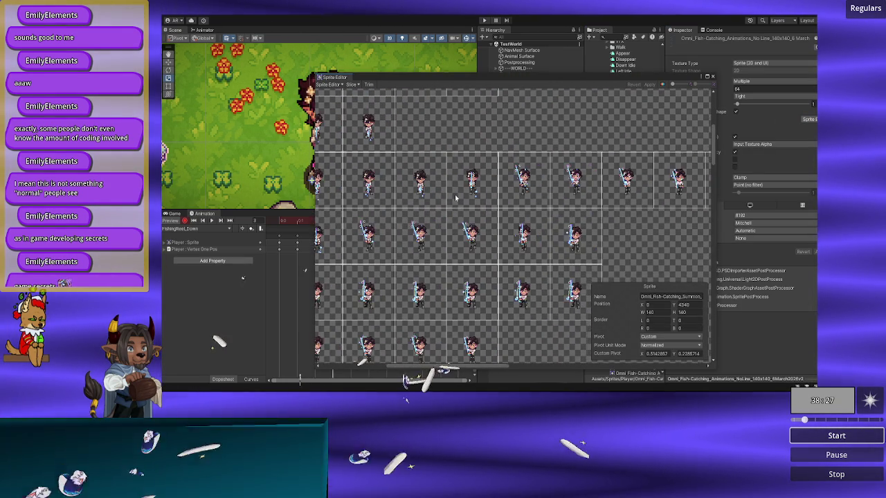
{"action": "scroll", "coordinate": [517, 183], "scroll_direction": "down", "scroll_amount": 2}
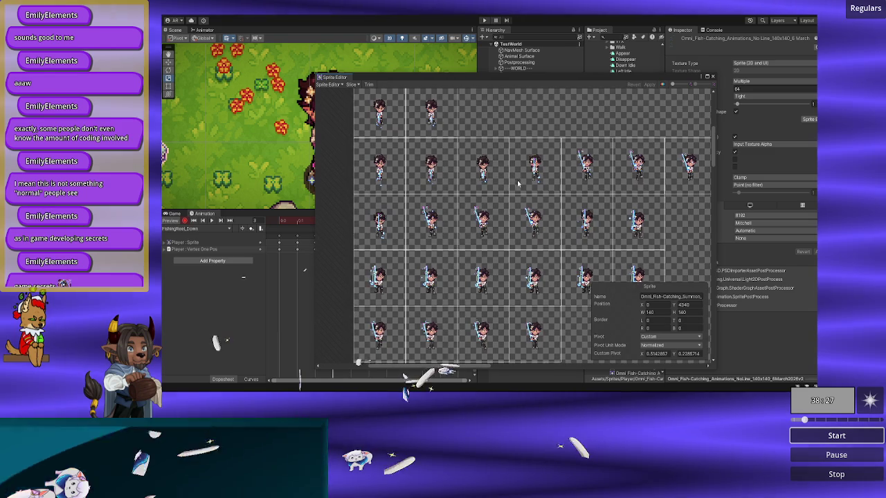
- Select third-row and second-row sprites on the sheet to read their slice names
{"action": "left_click", "coordinate": [412, 222]}
{"action": "left_click", "coordinate": [682, 298]}
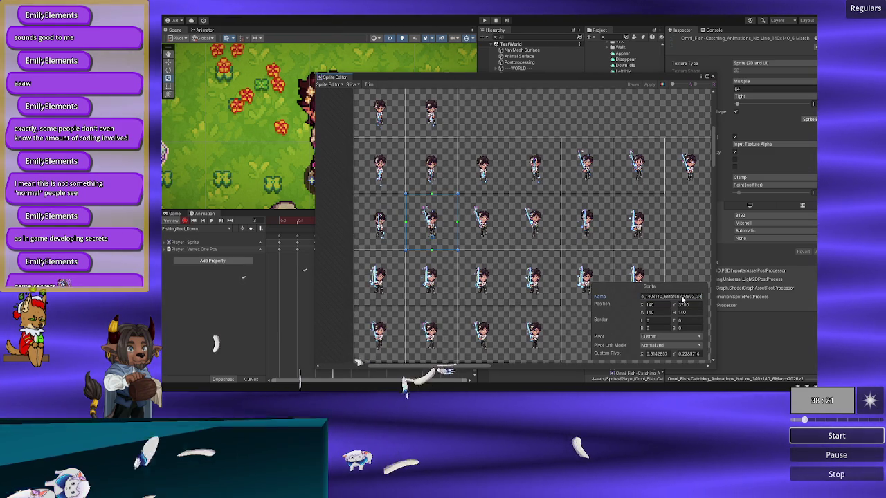
{"action": "left_click", "coordinate": [394, 224]}
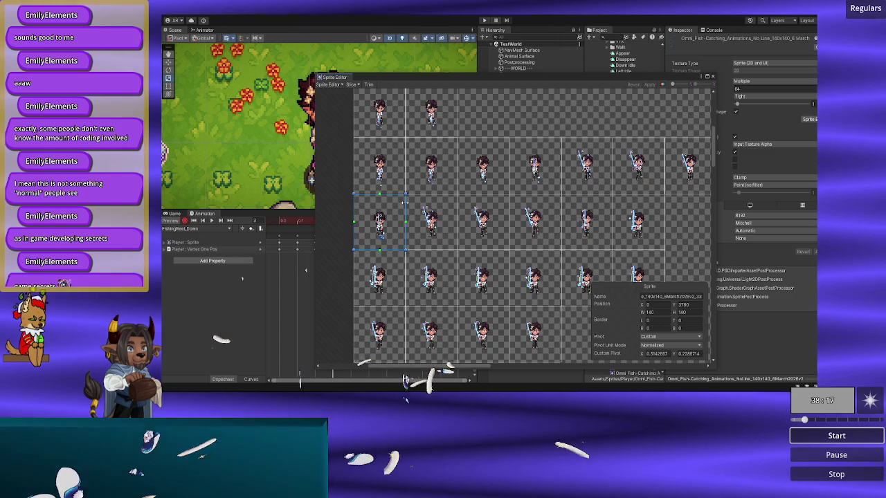
{"action": "scroll", "coordinate": [414, 202], "scroll_direction": "up", "scroll_amount": 2}
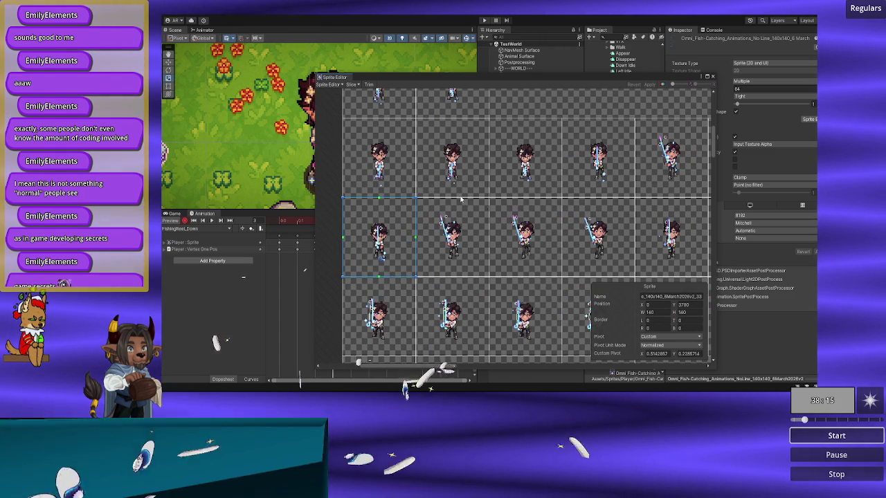
{"action": "scroll", "coordinate": [517, 215], "scroll_direction": "right", "scroll_amount": 1}
{"action": "scroll", "coordinate": [518, 215], "scroll_direction": "down", "scroll_amount": 3}
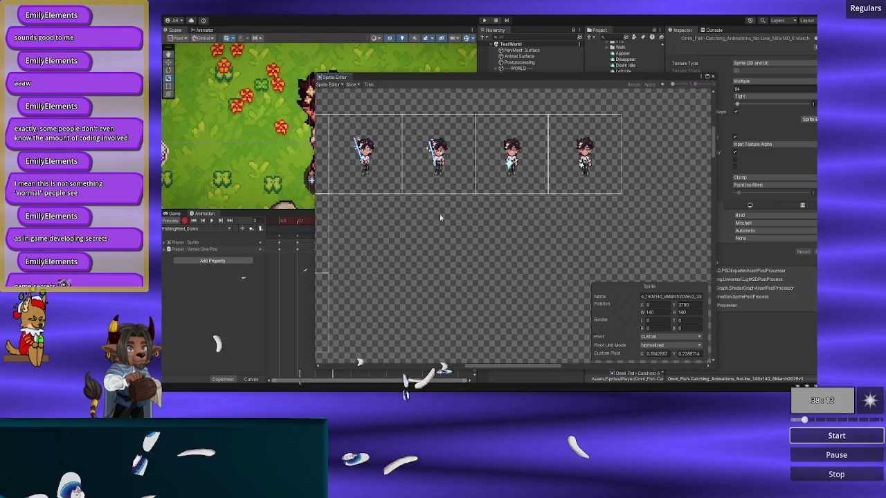
{"action": "scroll", "coordinate": [581, 216], "scroll_direction": "down", "scroll_amount": 3}
{"action": "scroll", "coordinate": [581, 217], "scroll_direction": "left", "scroll_amount": 2}
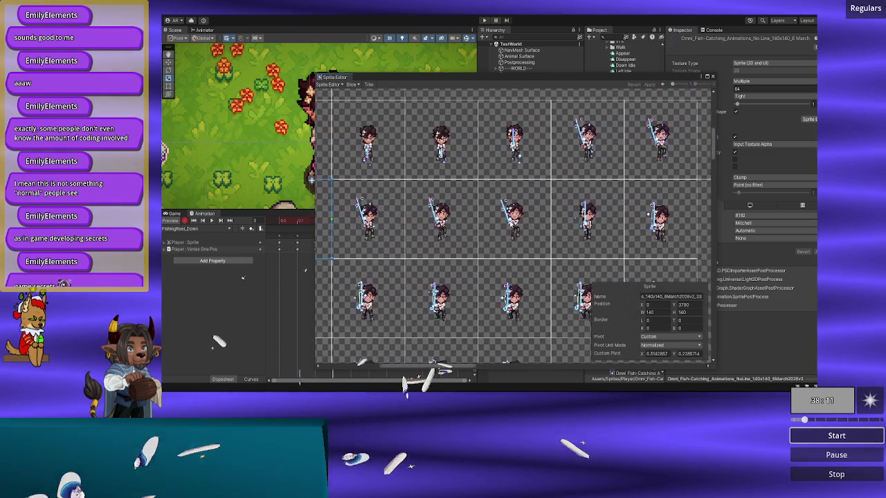
{"action": "scroll", "coordinate": [603, 222], "scroll_direction": "left", "scroll_amount": 1}
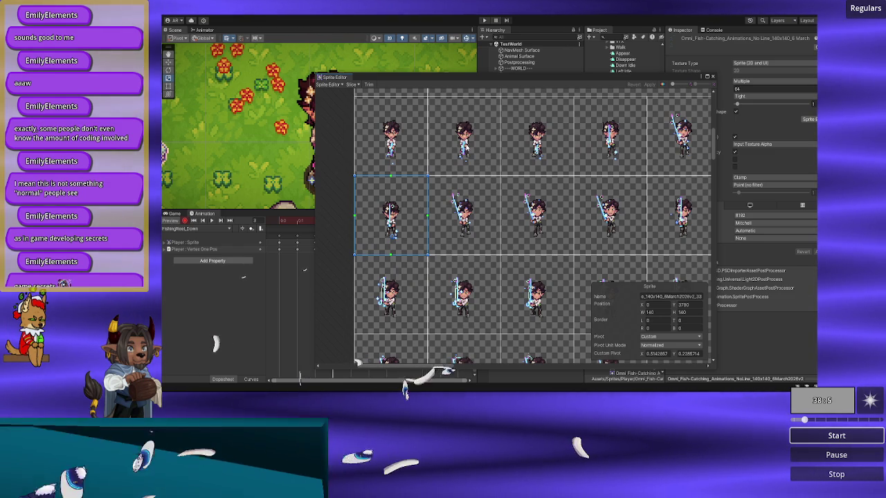
{"action": "scroll", "coordinate": [465, 258], "scroll_direction": "up", "scroll_amount": 3}
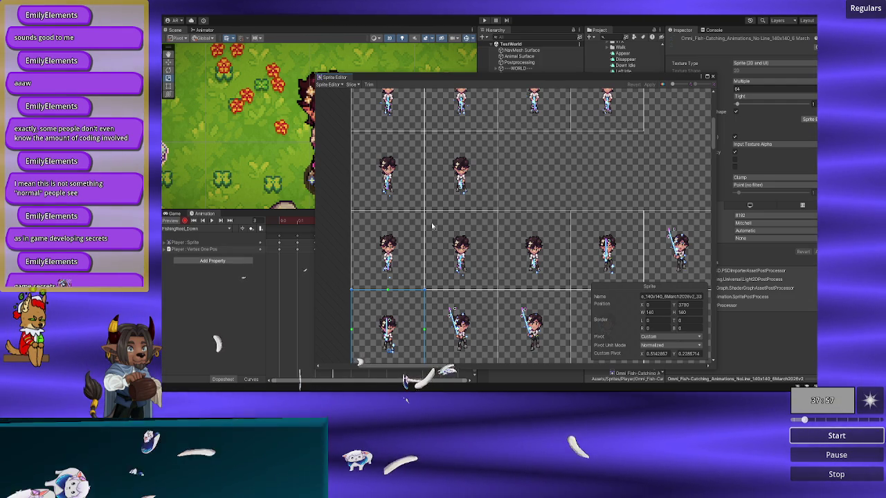
{"action": "left_click", "coordinate": [399, 194]}
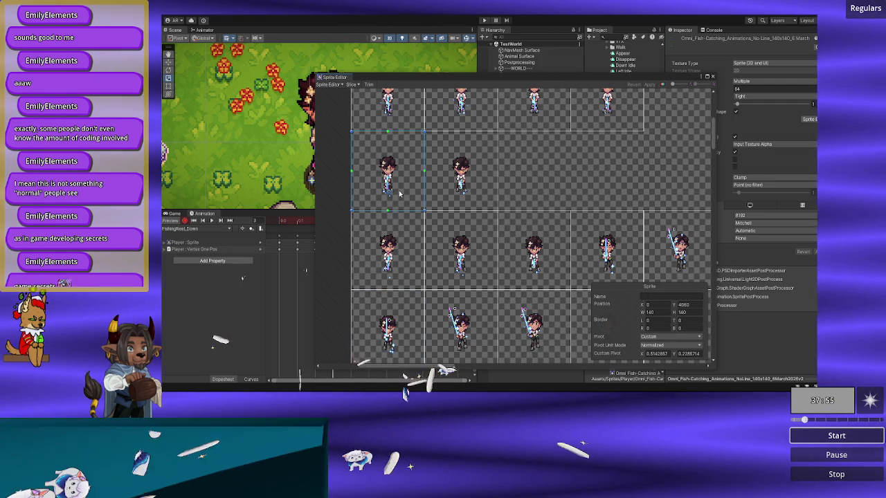
- Check the names of the Reel_Down slices, including Down_2 and the next row's first two
{"action": "left_click", "coordinate": [458, 188]}
{"action": "left_click", "coordinate": [399, 171]}
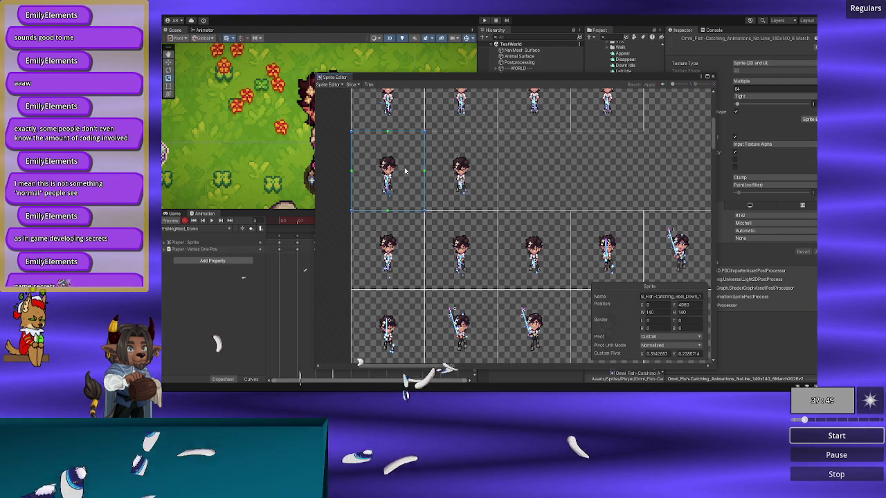
{"action": "left_click", "coordinate": [449, 174]}
{"action": "left_click", "coordinate": [406, 171]}
{"action": "left_click", "coordinate": [475, 184]}
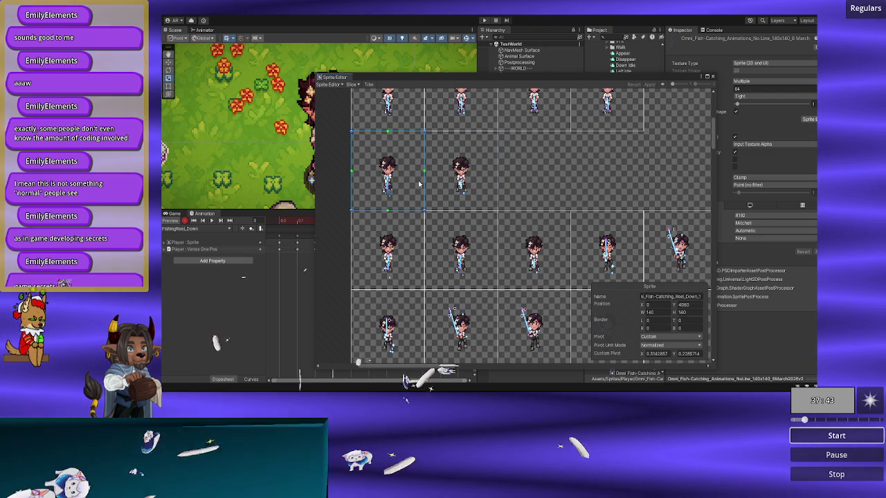
{"action": "left_click", "coordinate": [396, 282]}
{"action": "left_click_drag", "start_coordinate": [396, 282], "coordinate": [425, 202]}
{"action": "key", "text": "Down"}
{"action": "key", "text": "Right"}
{"action": "mouse_move", "coordinate": [676, 254]}
{"action": "left_mouse_down"}
{"action": "mouse_move", "coordinate": [654, 262]}
{"action": "mouse_move", "coordinate": [665, 268]}
{"action": "left_mouse_up"}
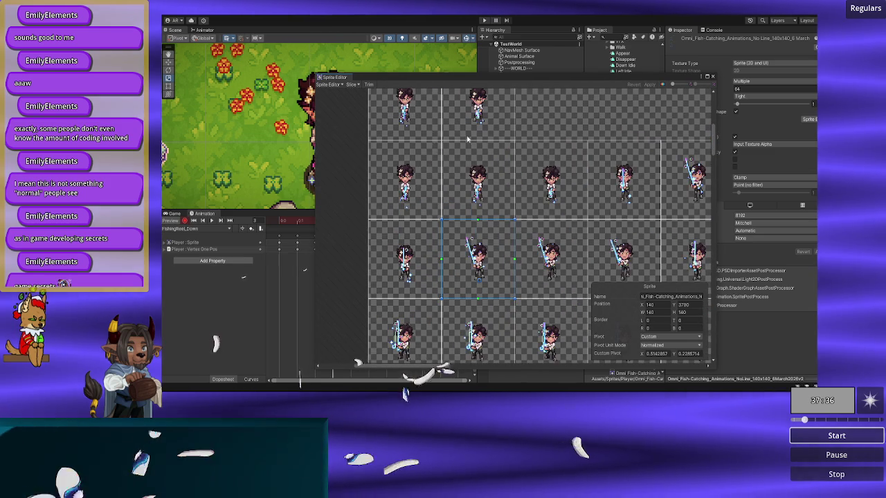
- Maximize and restore the Sprite Editor window, then close it
{"action": "left_click", "coordinate": [710, 78]}
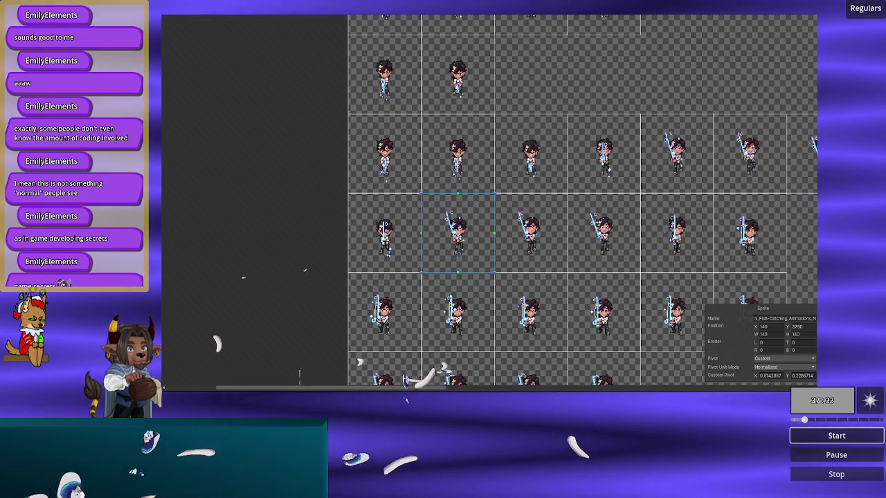
{"action": "left_click", "coordinate": [710, 80]}
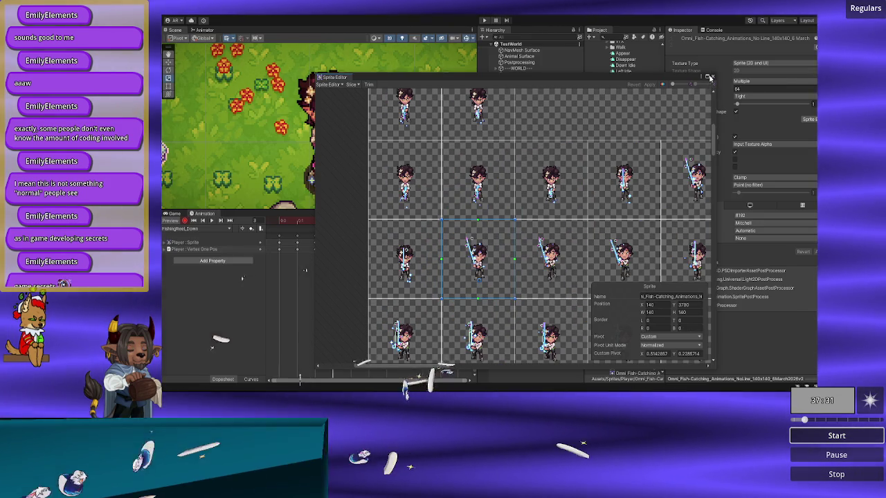
{"action": "left_click", "coordinate": [708, 78]}
{"action": "key", "text": "shift+space"}
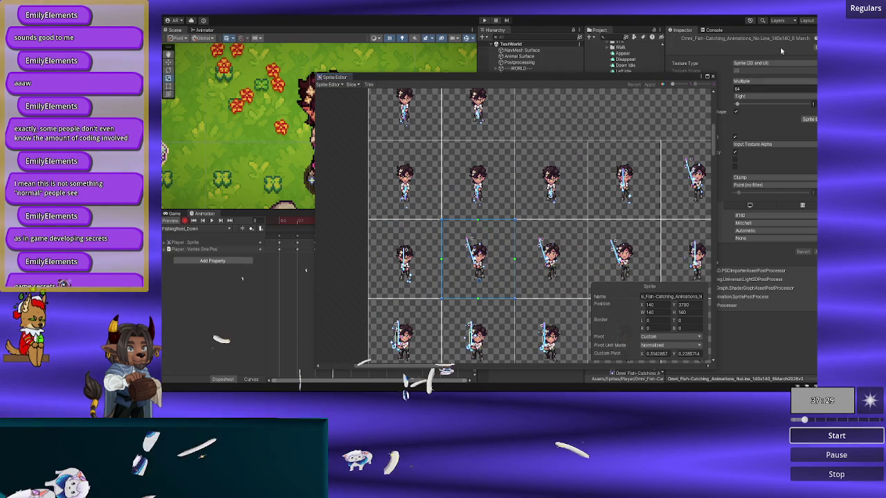
{"action": "left_click", "coordinate": [710, 76]}
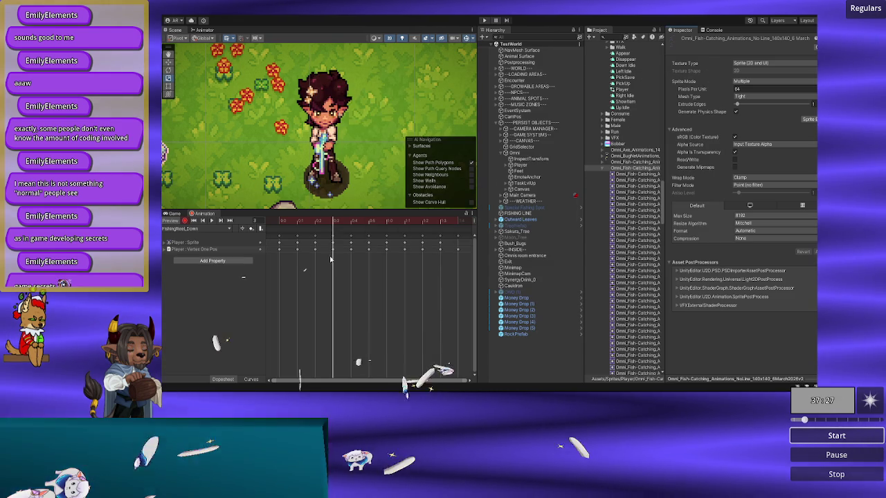
- Select Player and scrub frames 0 to 2 to see which Reel_Down sprites they use
{"action": "left_click", "coordinate": [275, 222]}
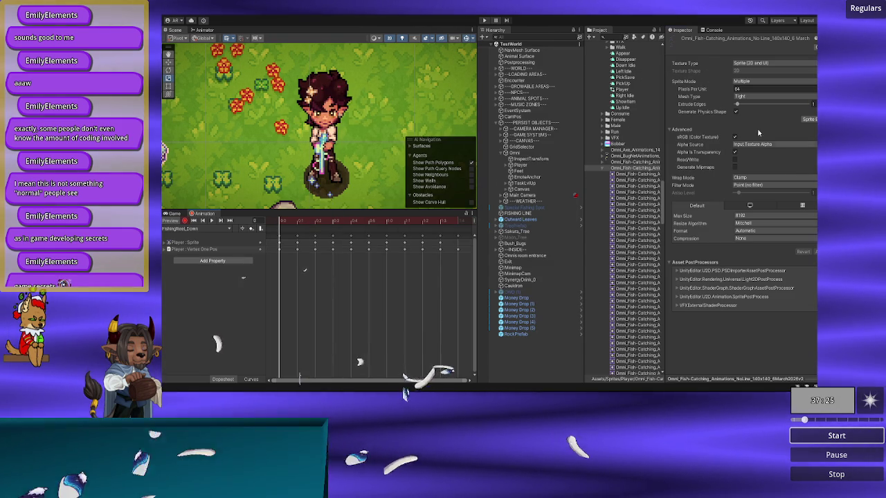
{"action": "left_click", "coordinate": [530, 165]}
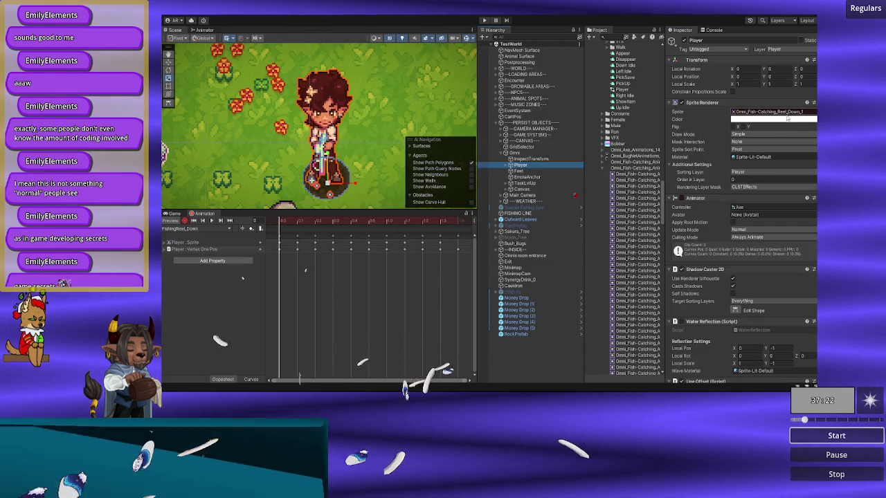
{"action": "mouse_move", "coordinate": [281, 222]}
{"action": "left_mouse_down"}
{"action": "mouse_move", "coordinate": [357, 216]}
{"action": "mouse_move", "coordinate": [301, 210]}
{"action": "mouse_move", "coordinate": [459, 221]}
{"action": "mouse_move", "coordinate": [277, 218]}
{"action": "mouse_move", "coordinate": [309, 220]}
{"action": "left_mouse_up"}
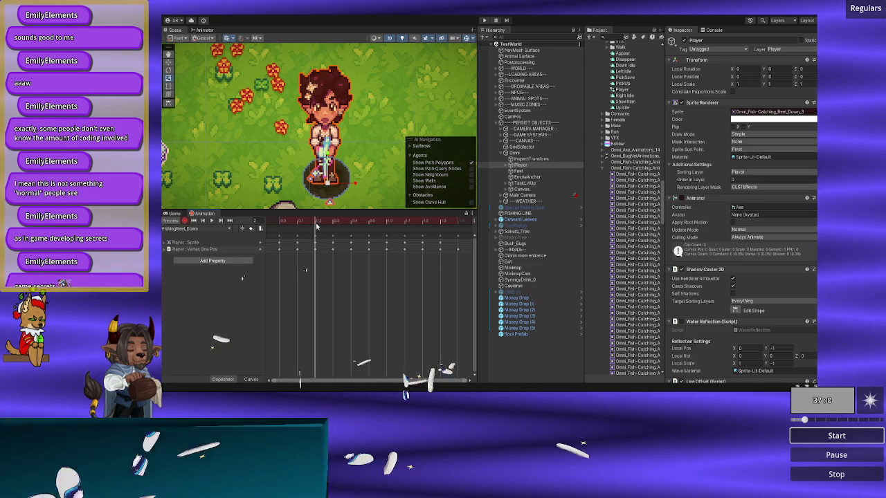
{"action": "mouse_move", "coordinate": [311, 220]}
{"action": "left_mouse_down"}
{"action": "mouse_move", "coordinate": [278, 220]}
{"action": "mouse_move", "coordinate": [308, 220]}
{"action": "left_mouse_up"}
{"action": "mouse_move", "coordinate": [307, 221]}
{"action": "left_mouse_down"}
{"action": "mouse_move", "coordinate": [284, 222]}
{"action": "mouse_move", "coordinate": [317, 223]}
{"action": "left_mouse_up"}
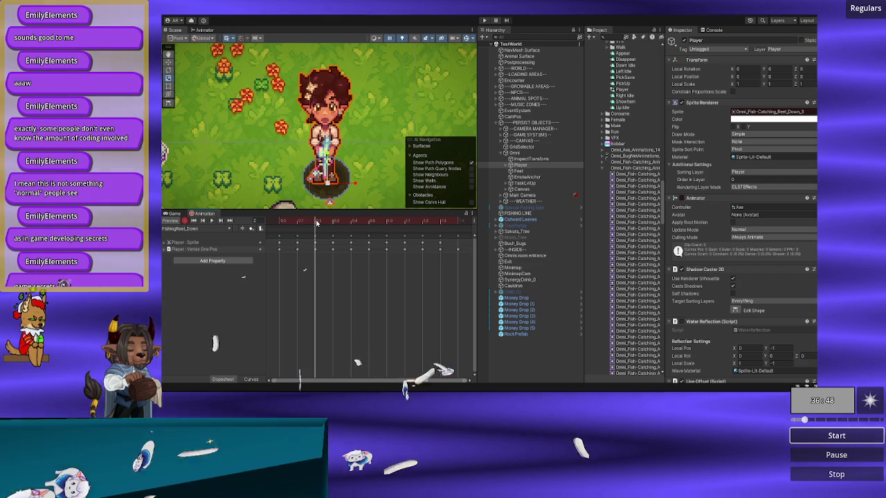
{"action": "mouse_move", "coordinate": [308, 222]}
{"action": "left_mouse_down"}
{"action": "mouse_move", "coordinate": [281, 222]}
{"action": "mouse_move", "coordinate": [314, 221]}
{"action": "left_mouse_up"}
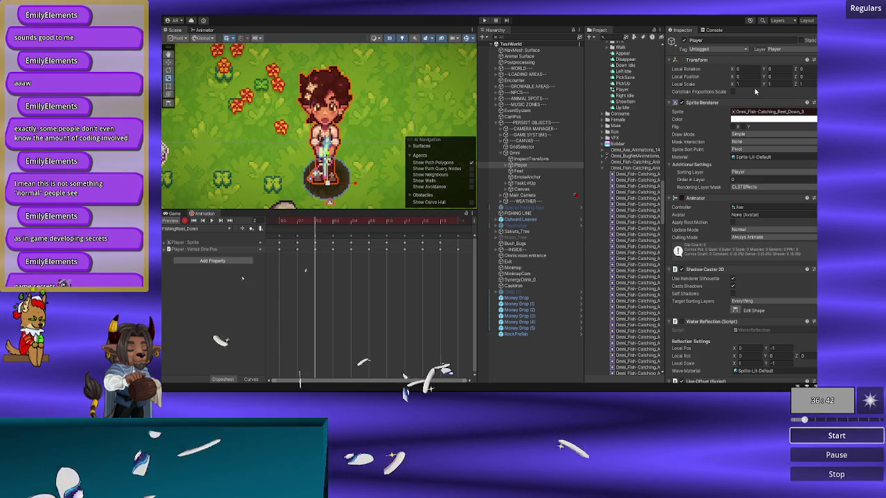
- Compare the Reel_Down_1 through Reel_Down_4 sprites in the Player's sprite picker
{"action": "left_click", "coordinate": [813, 111]}
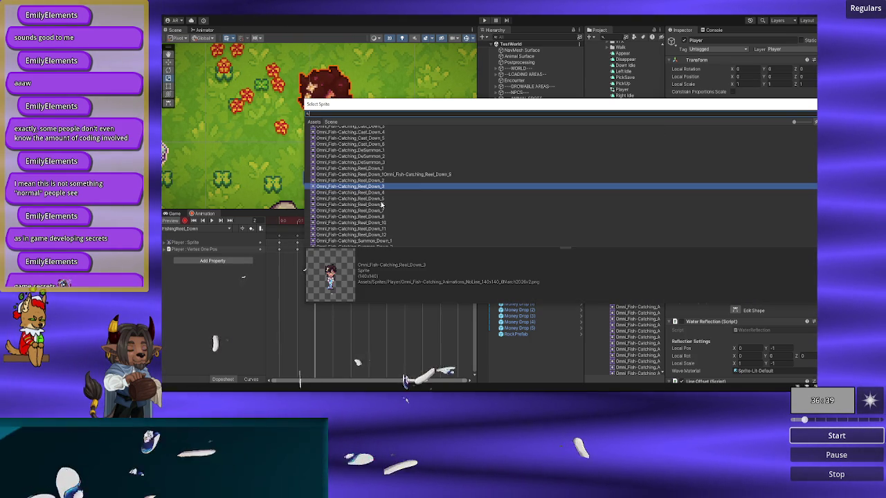
{"action": "scroll", "coordinate": [386, 205], "scroll_direction": "up", "scroll_amount": 10}
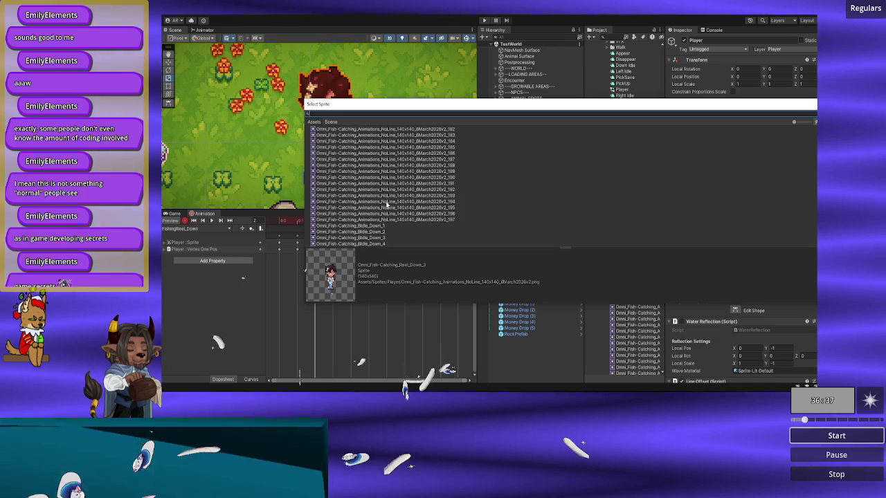
{"action": "scroll", "coordinate": [385, 205], "scroll_direction": "up", "scroll_amount": 15}
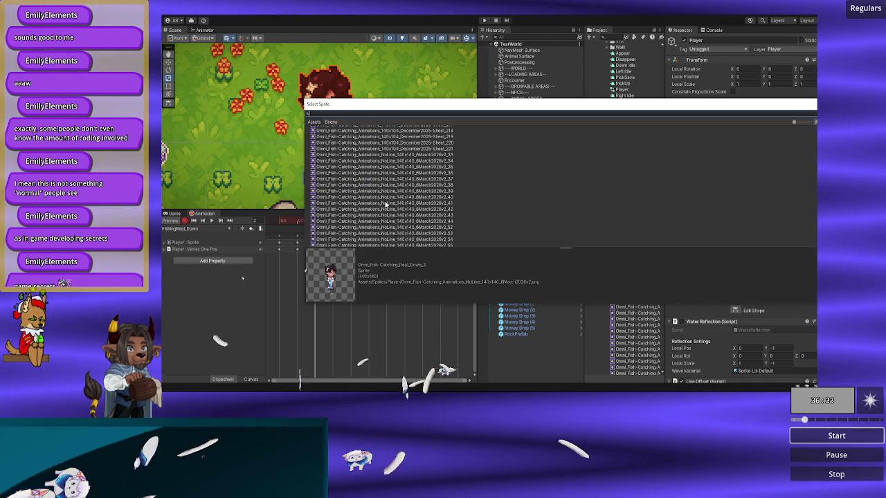
{"action": "scroll", "coordinate": [386, 205], "scroll_direction": "down", "scroll_amount": 15}
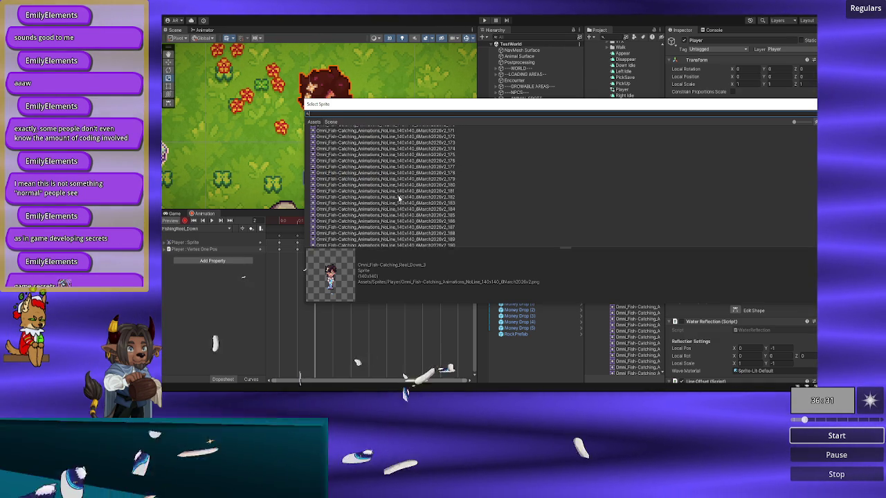
{"action": "scroll", "coordinate": [398, 197], "scroll_direction": "down", "scroll_amount": 10}
{"action": "scroll", "coordinate": [397, 195], "scroll_direction": "up", "scroll_amount": 3}
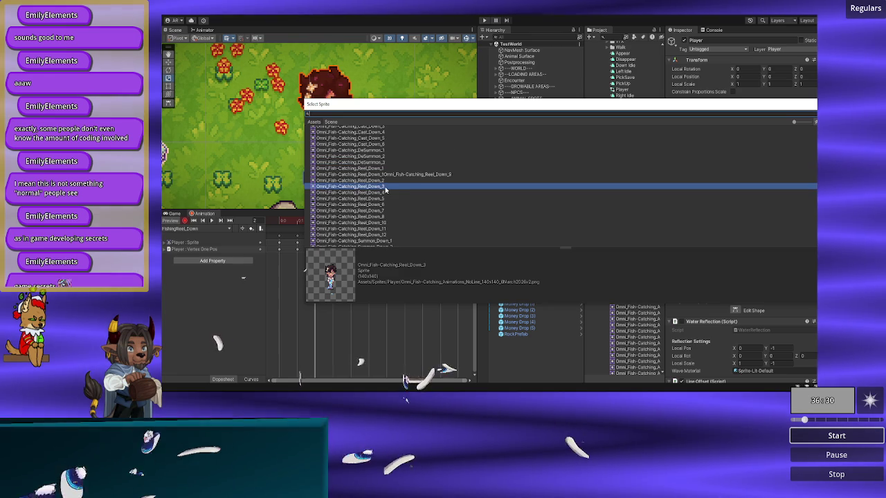
{"action": "left_click", "coordinate": [385, 169]}
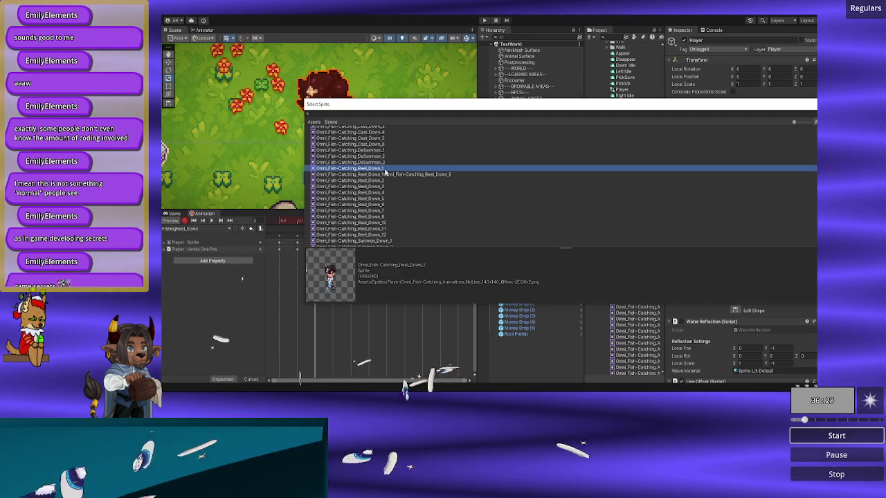
{"action": "key", "text": "Down"}
{"action": "key", "text": "Down"}
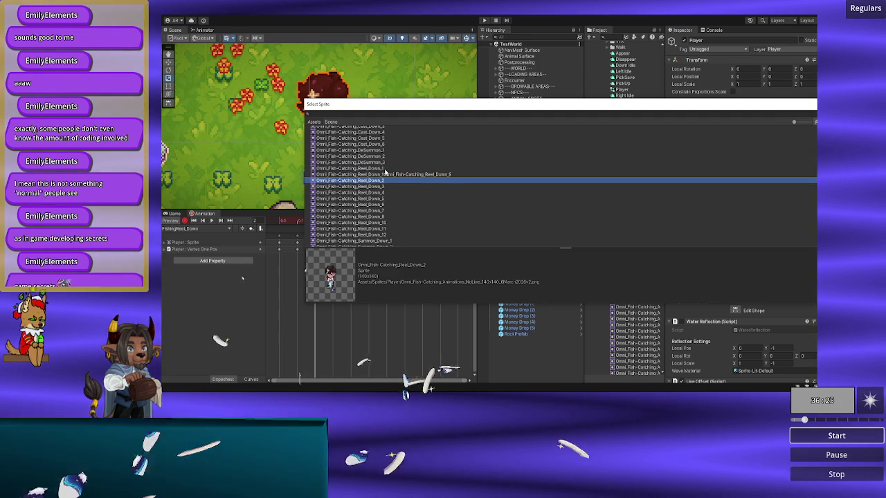
{"action": "key", "text": "Down"}
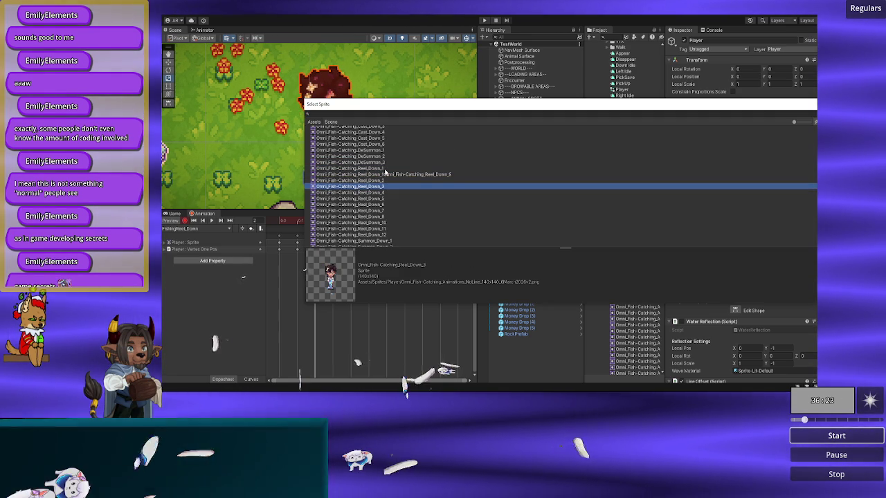
{"action": "key", "text": "Down"}
{"action": "key", "text": "Up"}
{"action": "key", "text": "Up"}
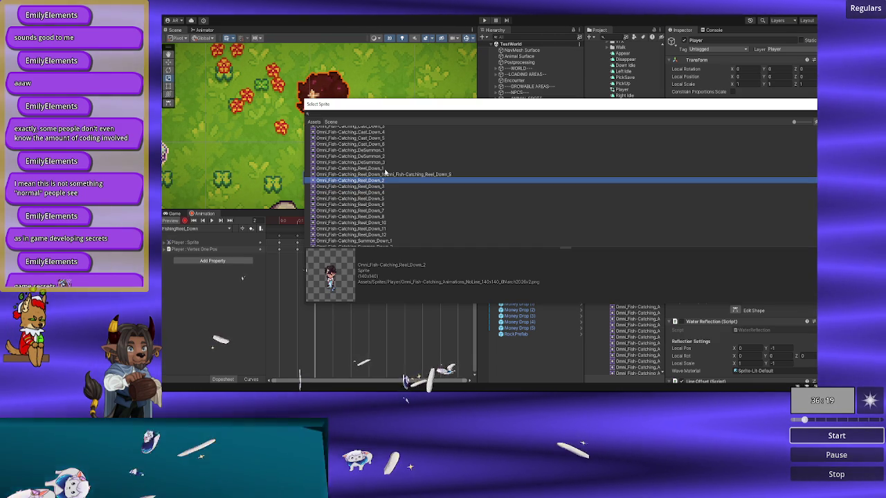
{"action": "key", "text": "Up"}
{"action": "key", "text": "Up"}
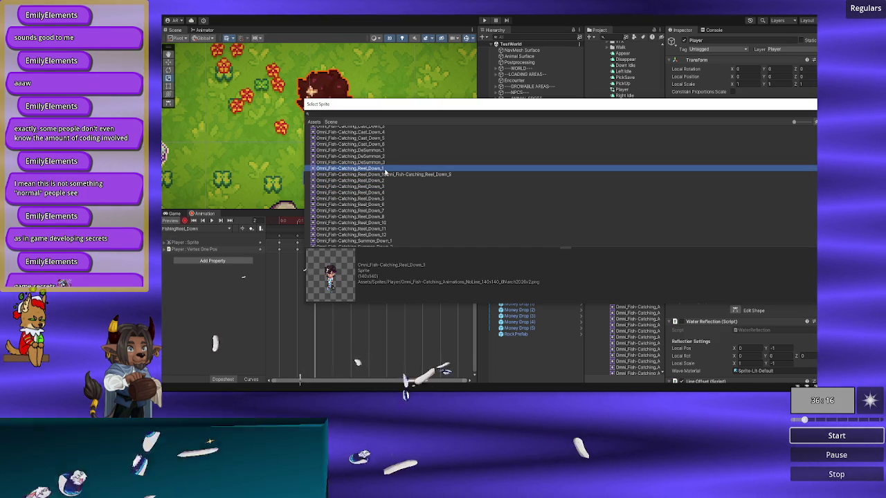
- Confirm Reel_Down_1 for the frame 2 keyframe and preview the clip at frame 6
{"action": "scroll", "coordinate": [386, 175], "scroll_direction": "up", "scroll_amount": 3}
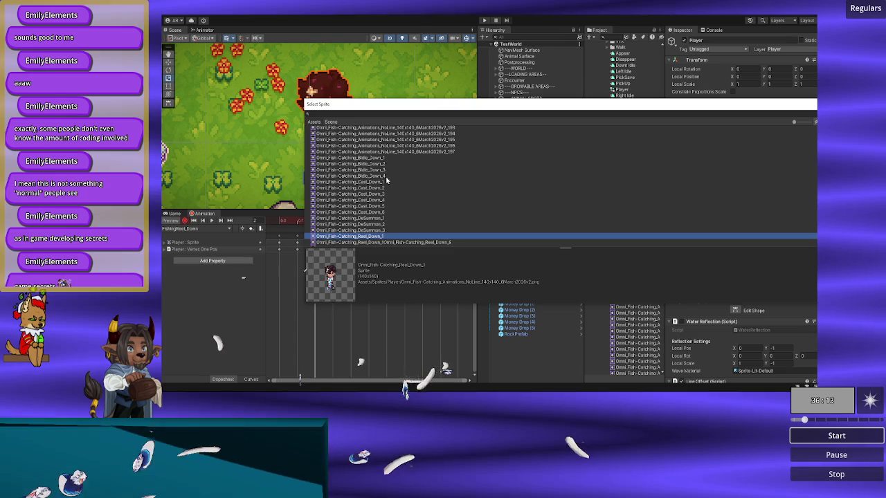
{"action": "scroll", "coordinate": [387, 187], "scroll_direction": "up", "scroll_amount": 12}
{"action": "scroll", "coordinate": [395, 215], "scroll_direction": "down", "scroll_amount": 15}
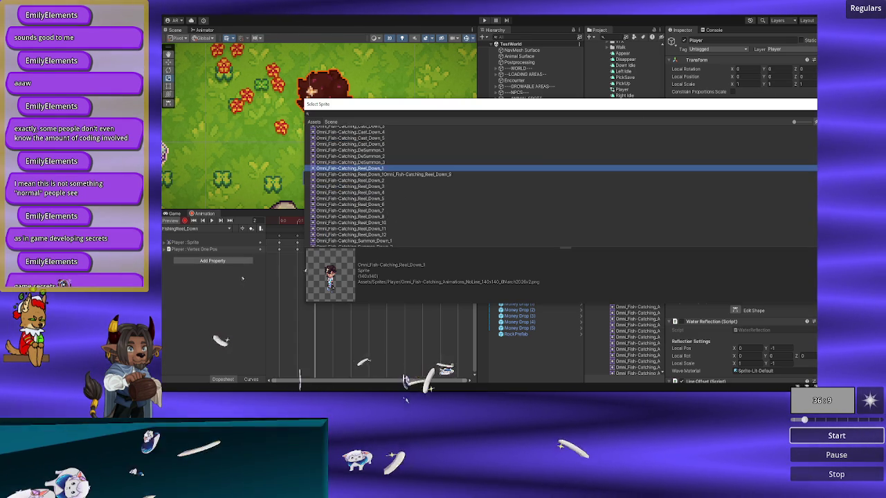
{"action": "key", "text": "Return"}
{"action": "mouse_move", "coordinate": [314, 221]}
{"action": "left_mouse_down"}
{"action": "mouse_move", "coordinate": [415, 226]}
{"action": "mouse_move", "coordinate": [333, 230]}
{"action": "mouse_move", "coordinate": [353, 230]}
{"action": "left_mouse_up"}
- Widen the Inspector, scrub the early FishingReel_Down frames, and open this frame's Select Sprite picker
{"action": "left_click", "coordinate": [801, 113]}
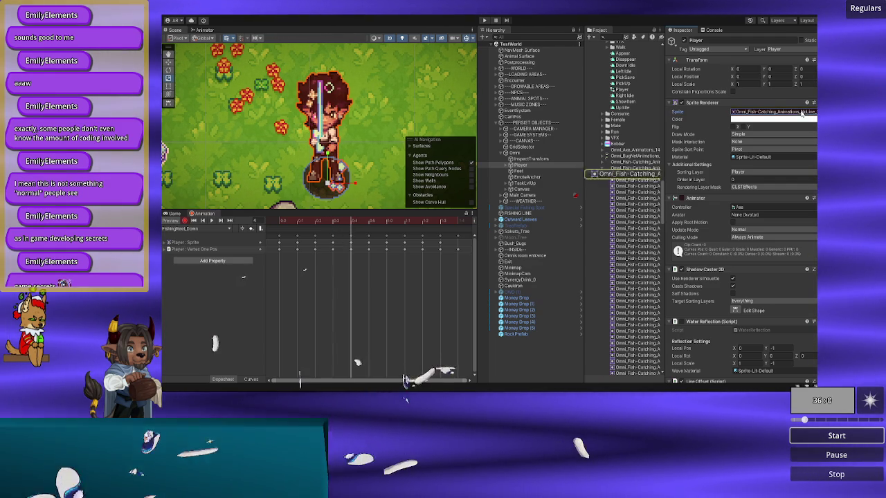
{"action": "left_click_drag", "start_coordinate": [663, 168], "coordinate": [621, 168]}
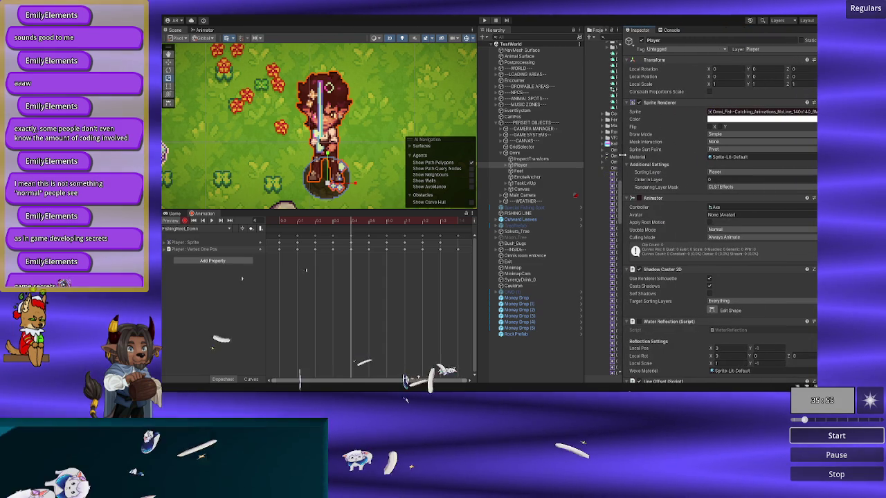
{"action": "mouse_move", "coordinate": [350, 223]}
{"action": "left_mouse_down"}
{"action": "mouse_move", "coordinate": [275, 226]}
{"action": "mouse_move", "coordinate": [354, 224]}
{"action": "mouse_move", "coordinate": [337, 225]}
{"action": "left_mouse_up"}
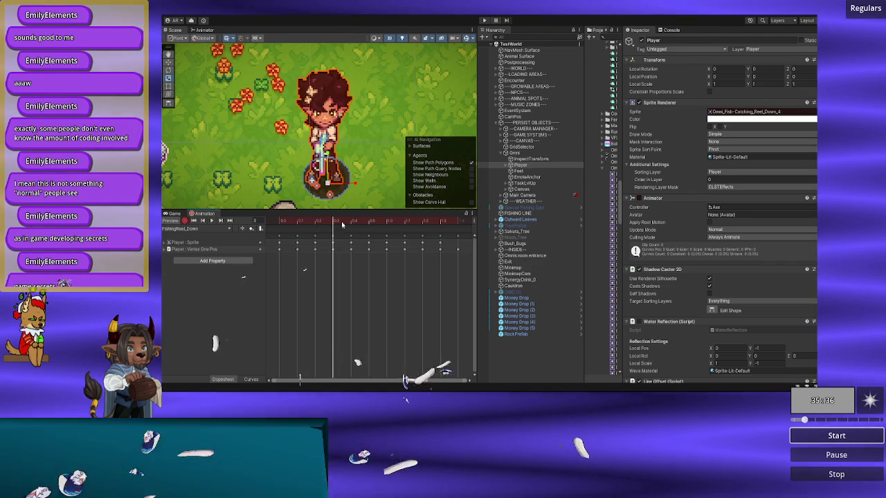
{"action": "left_click", "coordinate": [813, 112]}
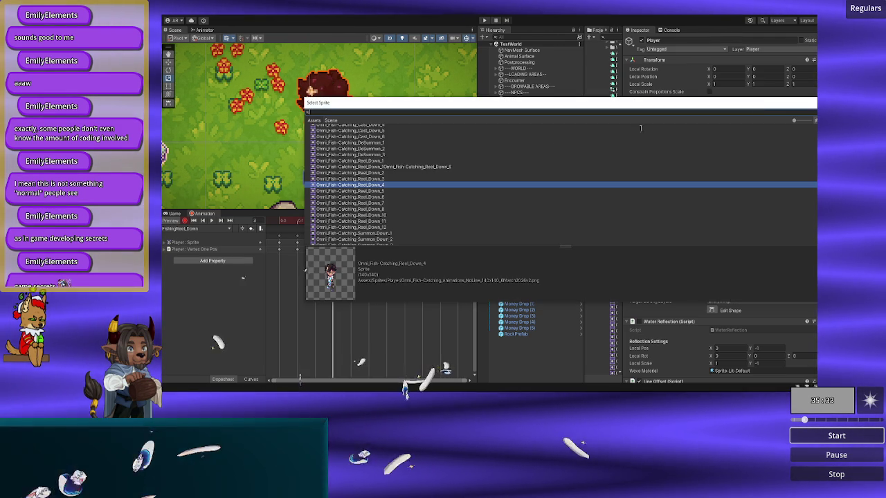
- Assign Omni_Fish-Catching_Reel_Down_2 to the keyframe and compare poses across the early frames
{"action": "double_click", "coordinate": [386, 173]}
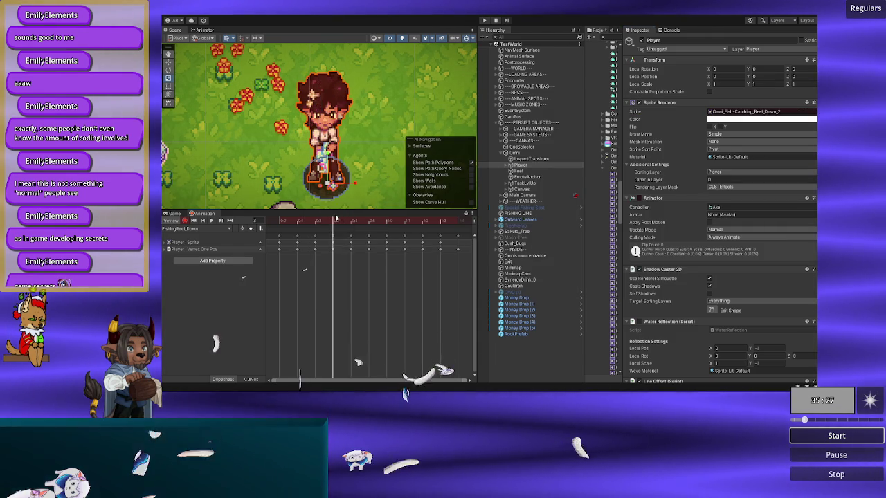
{"action": "left_click", "coordinate": [384, 218]}
{"action": "left_click", "coordinate": [333, 219]}
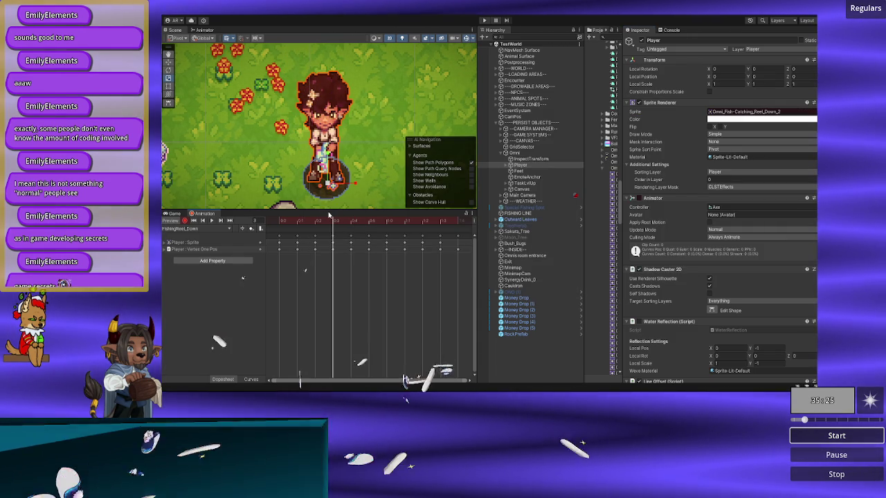
{"action": "left_click", "coordinate": [370, 219]}
{"action": "left_click", "coordinate": [349, 220]}
{"action": "left_click", "coordinate": [335, 219]}
- Scrub back and forth through FishingReel_Down frames 0 to 5 to check the new sprite
{"action": "left_click", "coordinate": [438, 218]}
{"action": "left_click", "coordinate": [331, 219]}
{"action": "left_click", "coordinate": [370, 218]}
{"action": "left_click", "coordinate": [353, 218]}
{"action": "left_click", "coordinate": [369, 218]}
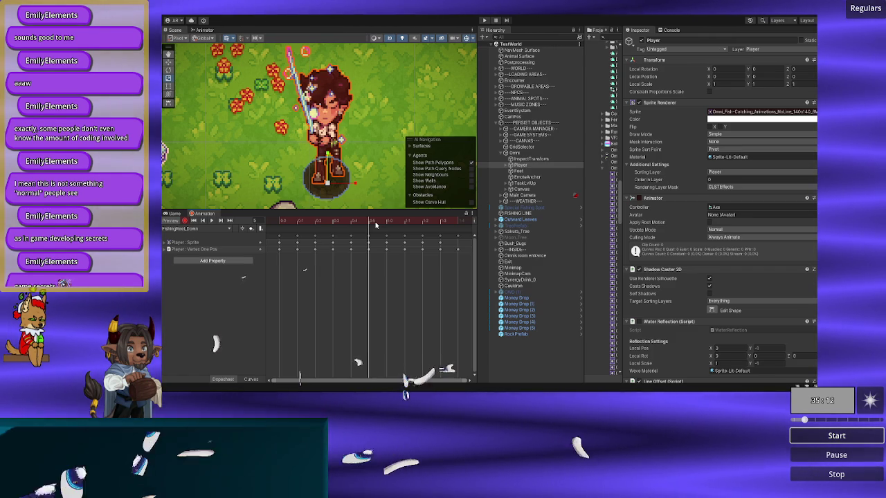
{"action": "mouse_move", "coordinate": [356, 225]}
{"action": "left_mouse_down"}
{"action": "mouse_move", "coordinate": [280, 225]}
{"action": "mouse_move", "coordinate": [406, 225]}
{"action": "mouse_move", "coordinate": [279, 225]}
{"action": "mouse_move", "coordinate": [362, 222]}
{"action": "left_mouse_up"}
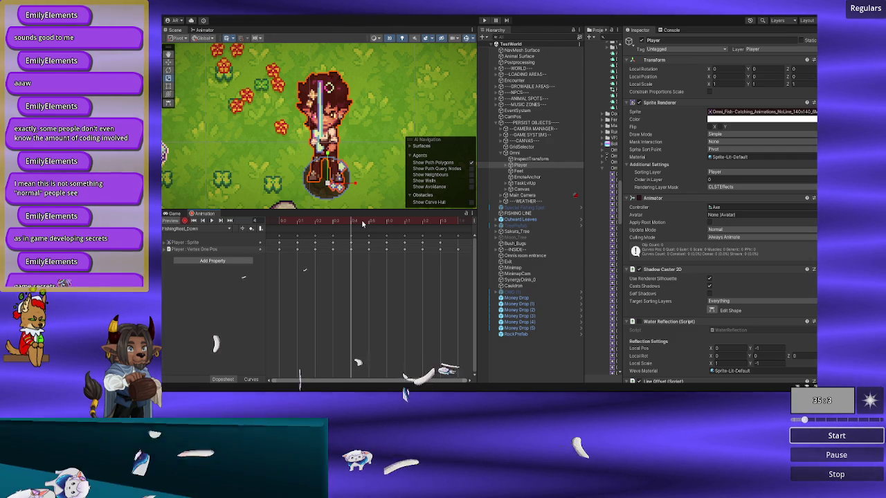
{"action": "mouse_move", "coordinate": [355, 223]}
{"action": "left_mouse_down"}
{"action": "mouse_move", "coordinate": [279, 224]}
{"action": "mouse_move", "coordinate": [333, 227]}
{"action": "left_mouse_up"}
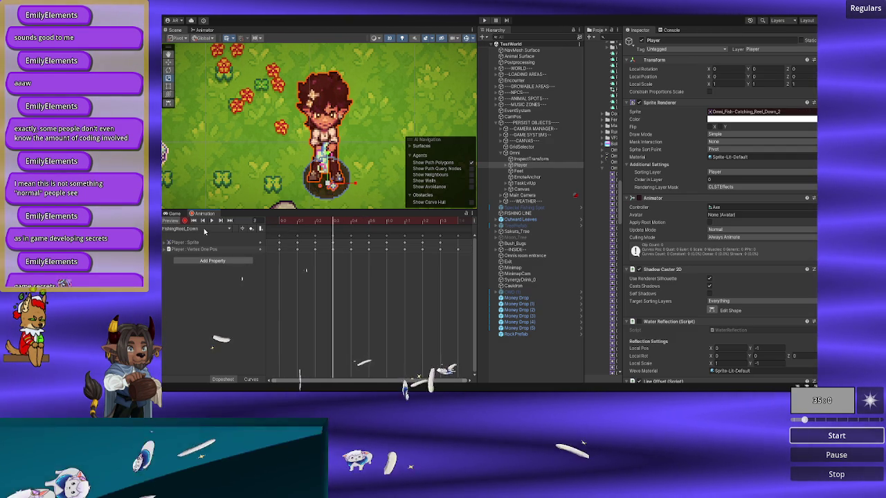
- Switch the Animation window to the FishingReel_Left clip with recording turned back on
{"action": "left_click", "coordinate": [185, 220]}
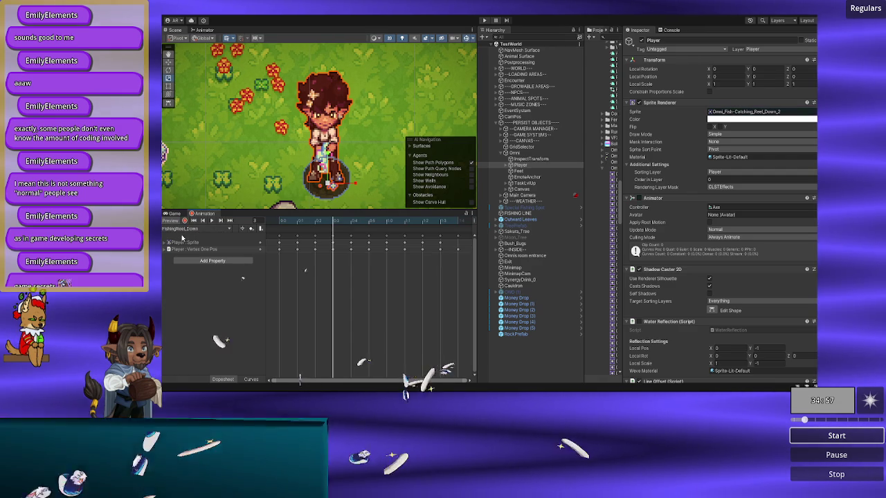
{"action": "left_click", "coordinate": [184, 229]}
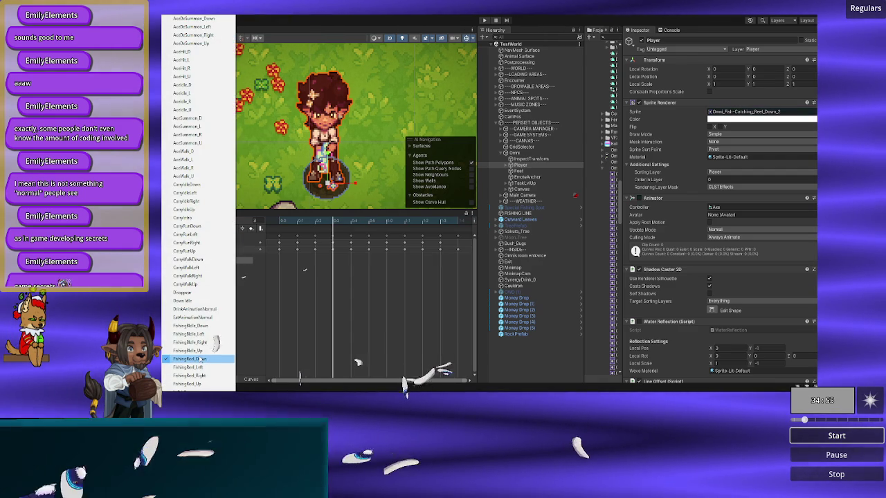
{"action": "left_click", "coordinate": [197, 367]}
{"action": "mouse_move", "coordinate": [288, 223]}
{"action": "left_mouse_down"}
{"action": "mouse_move", "coordinate": [423, 223]}
{"action": "mouse_move", "coordinate": [280, 223]}
{"action": "left_mouse_up"}
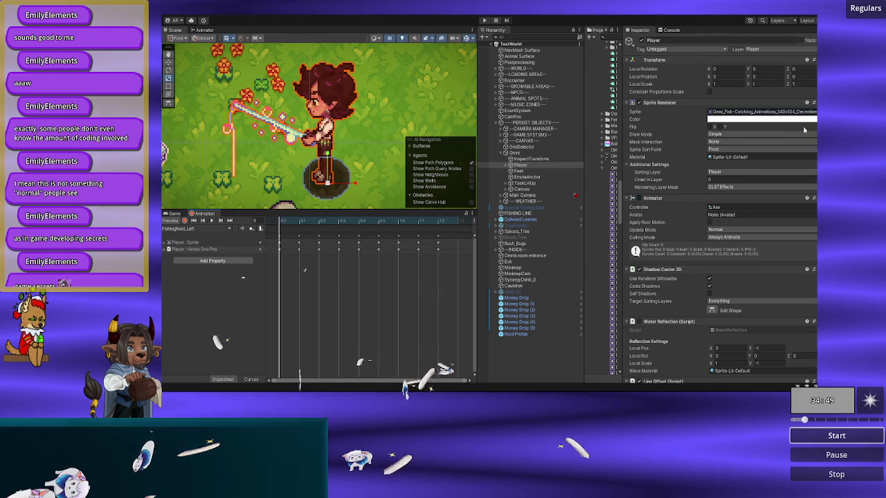
{"action": "left_click", "coordinate": [184, 221]}
- Open the sprite picker filtered by 'arch' and browse March NoLine slices from 157 up to 44
{"action": "left_click", "coordinate": [810, 113]}
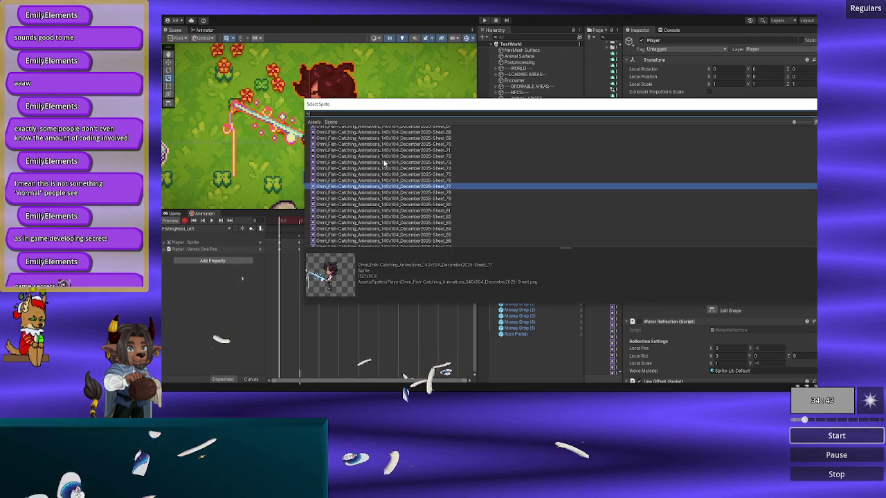
{"action": "type", "text": "march"}
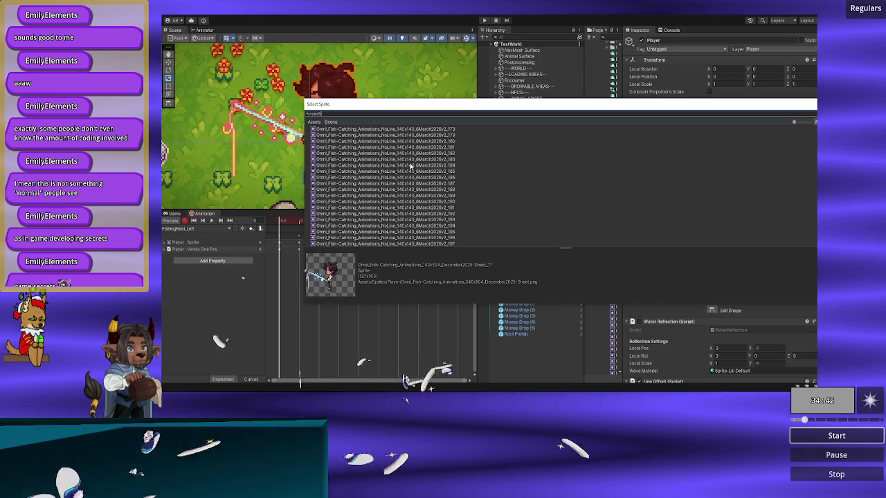
{"action": "scroll", "coordinate": [409, 178], "scroll_direction": "up", "scroll_amount": 6}
{"action": "left_click", "coordinate": [409, 184]}
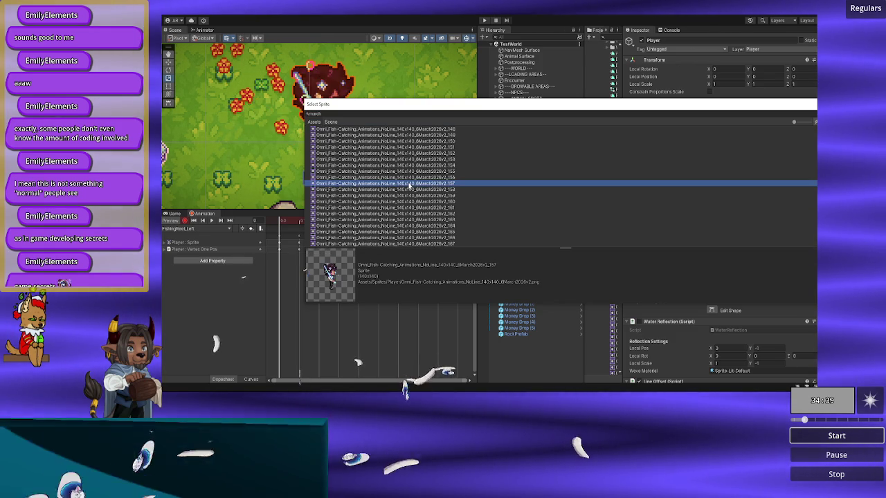
{"action": "key", "text": "Up"}
{"action": "key", "text": "Up"}
{"action": "key", "text": "Up"}
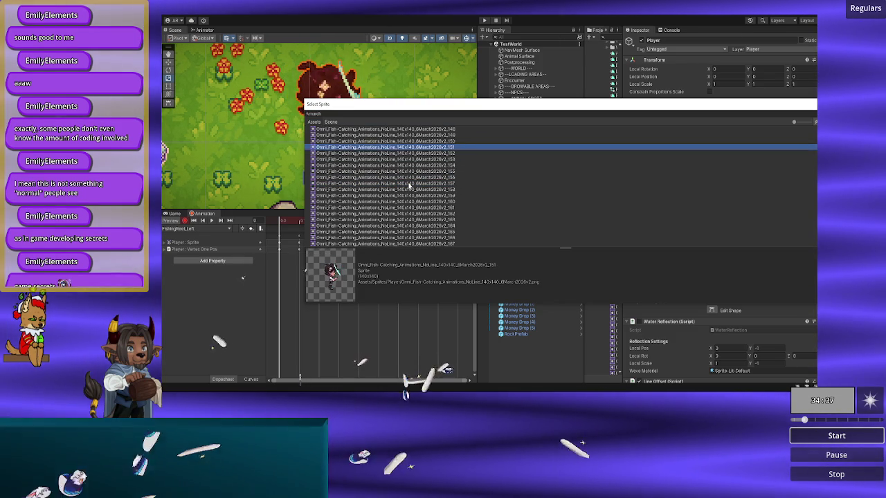
{"action": "key", "text": "Up"}
{"action": "key", "text": "Up"}
{"action": "key", "text": "Up"}
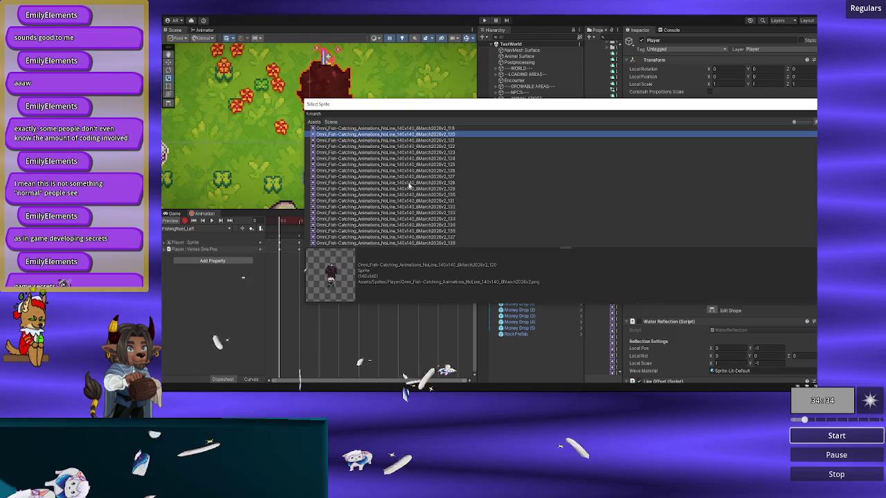
{"action": "key", "text": "Up"}
{"action": "key", "text": "Up"}
{"action": "key", "text": "Up"}
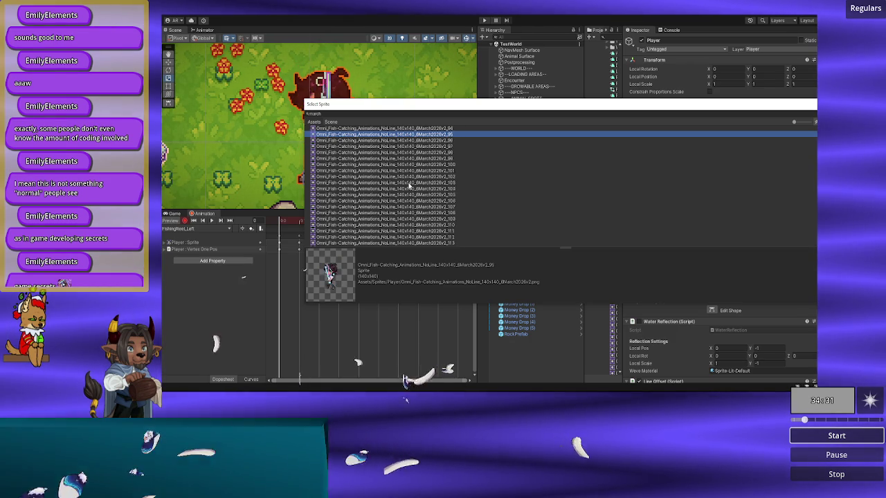
{"action": "key", "text": "Up"}
{"action": "key", "text": "Up"}
{"action": "key", "text": "Up"}
{"action": "key", "text": "Up"}
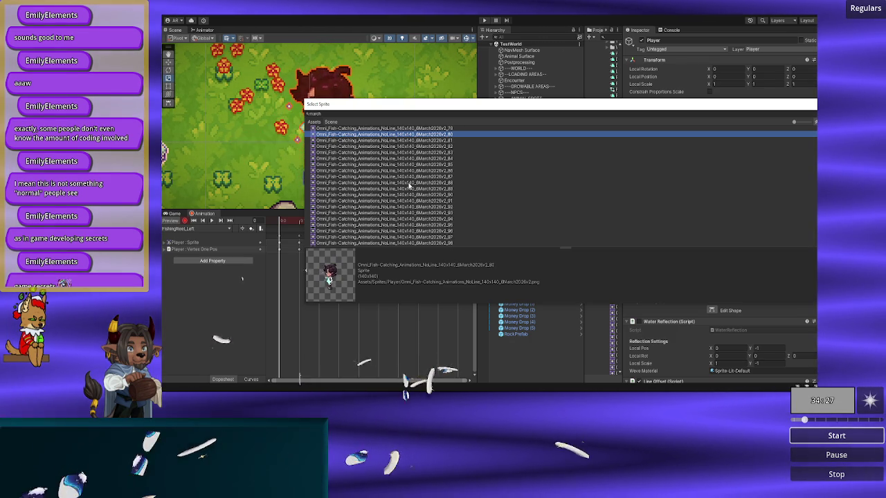
{"action": "key", "text": "Up"}
{"action": "key", "text": "Up"}
{"action": "key", "text": "Up"}
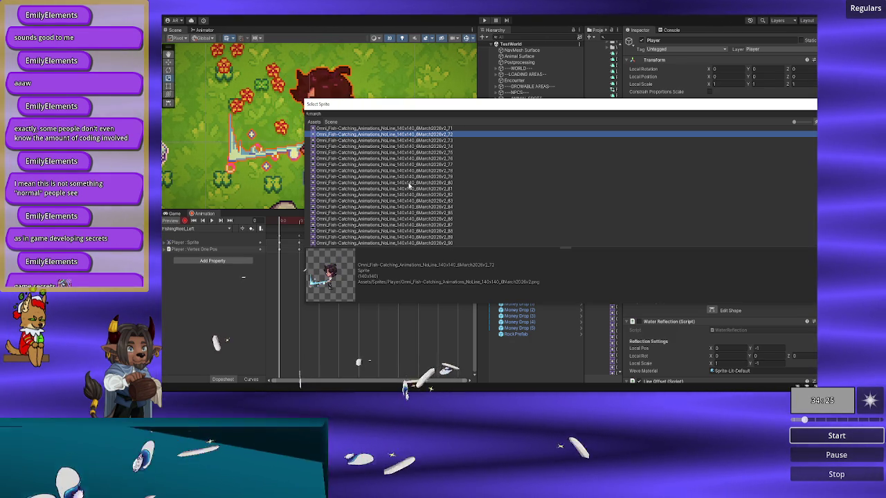
{"action": "key", "text": "Up"}
{"action": "key", "text": "Up"}
{"action": "key", "text": "Up"}
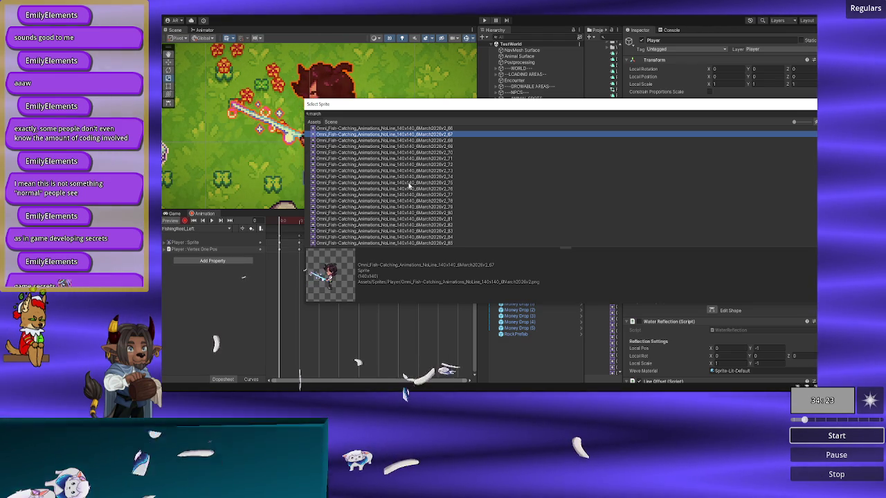
{"action": "key", "text": "Up"}
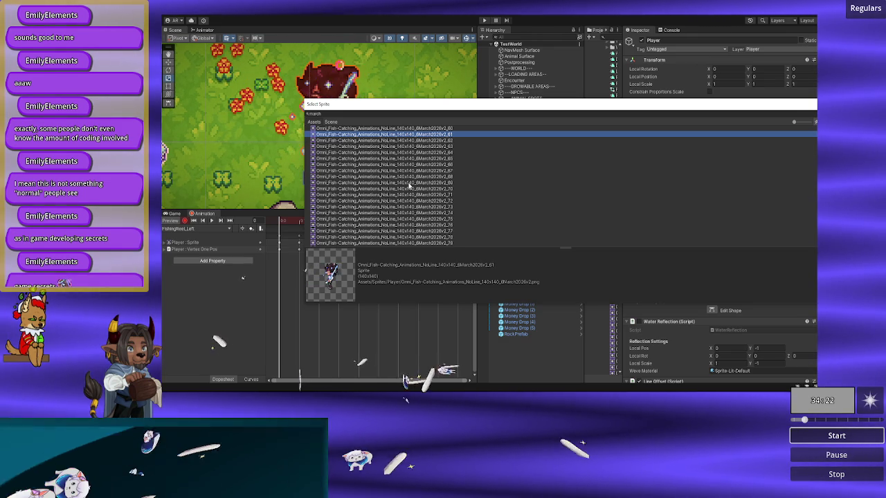
{"action": "key", "text": "Up"}
{"action": "key", "text": "Up"}
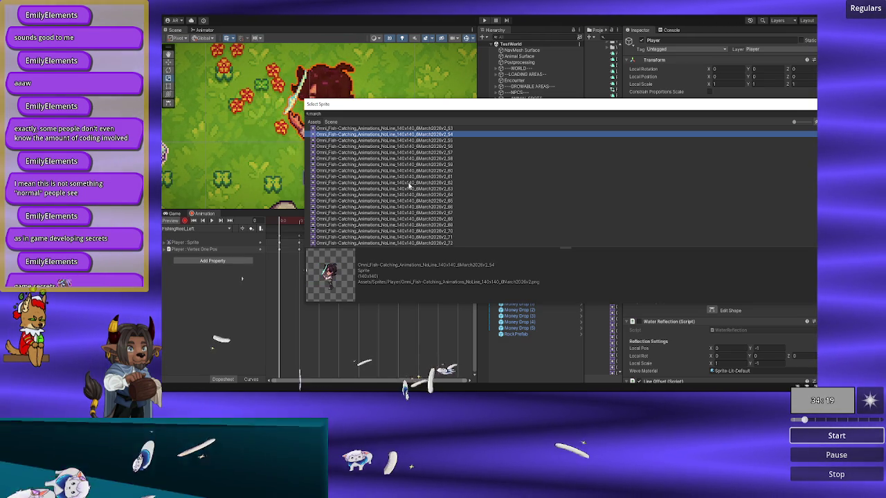
{"action": "key", "text": "Up"}
- Compare NoLine slices between _61 and _91 on the character and assign slice _82
{"action": "key", "text": "Down"}
{"action": "key", "text": "Down"}
{"action": "key", "text": "Down"}
{"action": "key", "text": "Down"}
{"action": "key", "text": "Down"}
{"action": "key", "text": "Down"}
{"action": "key", "text": "Down"}
{"action": "key", "text": "Up"}
{"action": "key", "text": "Up"}
{"action": "key", "text": "Up"}
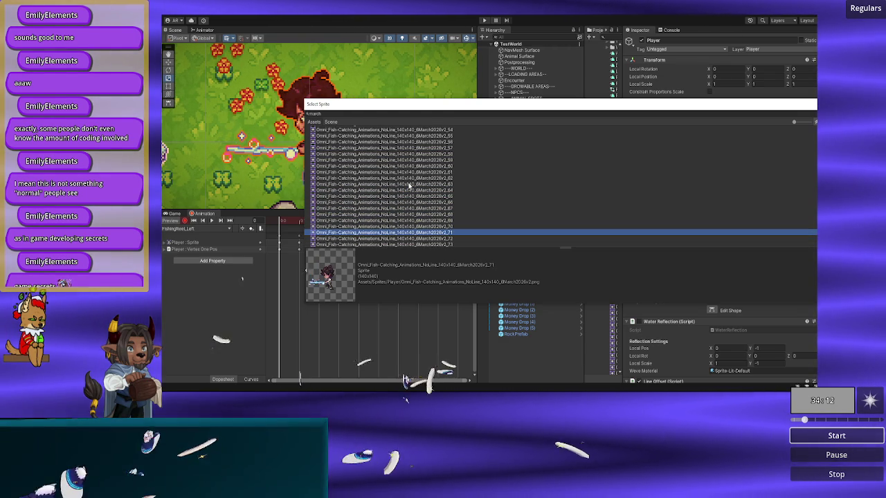
{"action": "key", "text": "Up"}
{"action": "key", "text": "Up"}
{"action": "key", "text": "Up"}
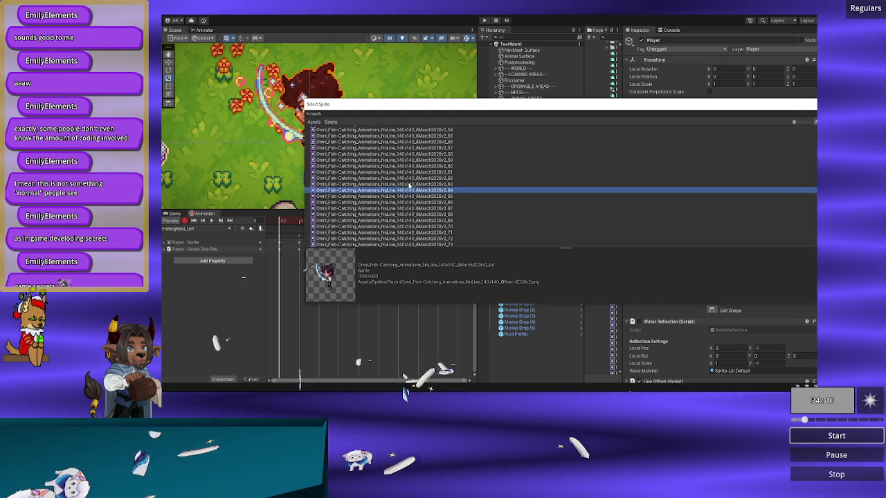
{"action": "key", "text": "Down"}
{"action": "key", "text": "Down"}
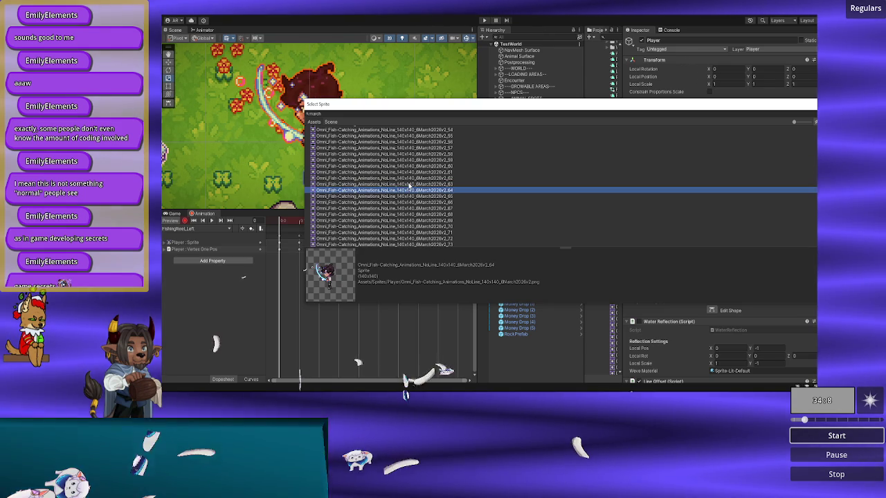
{"action": "key", "text": "Down"}
{"action": "key", "text": "Down"}
{"action": "key", "text": "Up"}
{"action": "key", "text": "Up"}
{"action": "key", "text": "Up"}
{"action": "key", "text": "Up"}
{"action": "key", "text": "Up"}
{"action": "key", "text": "Up"}
{"action": "key", "text": "Down"}
{"action": "key", "text": "Down"}
{"action": "key", "text": "Down"}
{"action": "key", "text": "Down"}
{"action": "key", "text": "Down"}
{"action": "key", "text": "Down"}
{"action": "key", "text": "Down"}
{"action": "key", "text": "Down"}
{"action": "key", "text": "Down"}
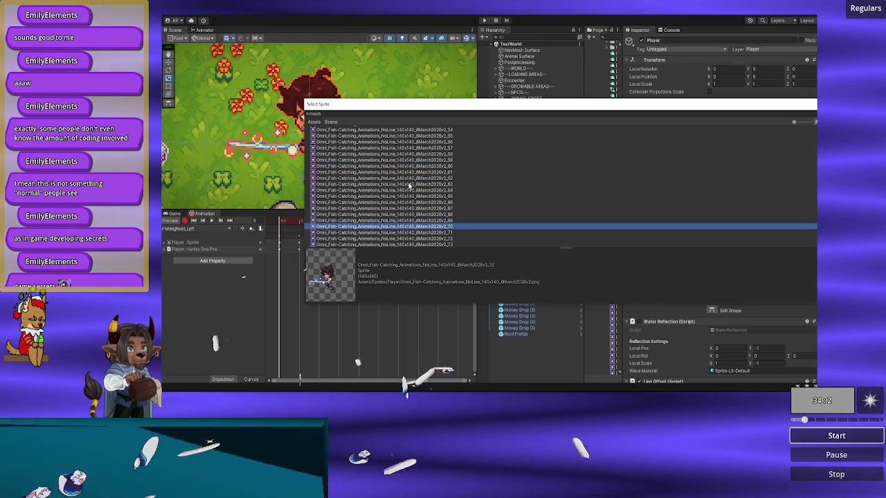
{"action": "key", "text": "Down"}
{"action": "key", "text": "Down"}
{"action": "key", "text": "Up"}
{"action": "key", "text": "Up"}
{"action": "key", "text": "Down"}
{"action": "key", "text": "Down"}
{"action": "key", "text": "Down"}
{"action": "key", "text": "Down"}
{"action": "key", "text": "Down"}
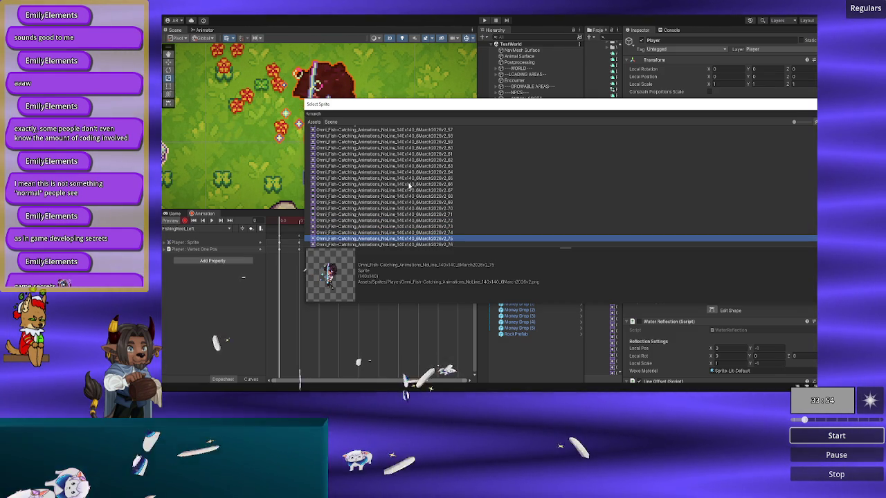
{"action": "key", "text": "Down"}
{"action": "key", "text": "Down"}
{"action": "key", "text": "Down"}
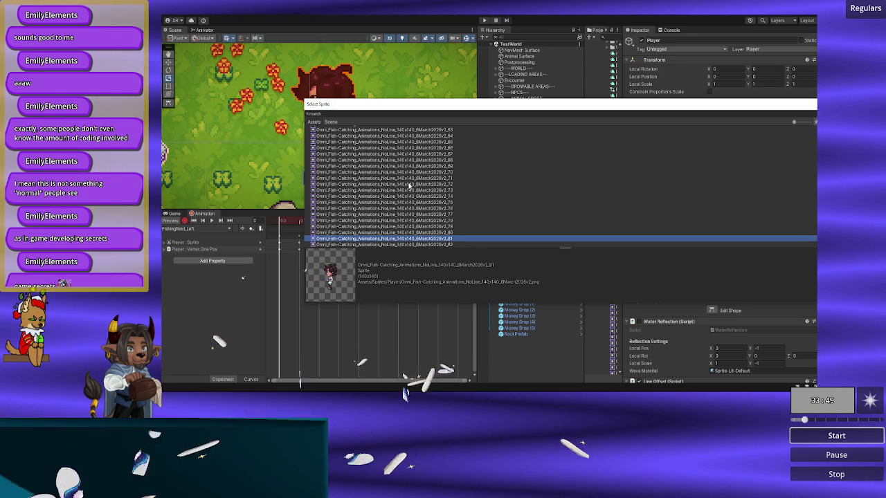
{"action": "key", "text": "Up"}
{"action": "key", "text": "Up"}
{"action": "key", "text": "Up"}
{"action": "key", "text": "Up"}
{"action": "key", "text": "Up"}
{"action": "key", "text": "Down"}
{"action": "key", "text": "Down"}
{"action": "key", "text": "Down"}
{"action": "key", "text": "Down"}
{"action": "key", "text": "Down"}
{"action": "key", "text": "Down"}
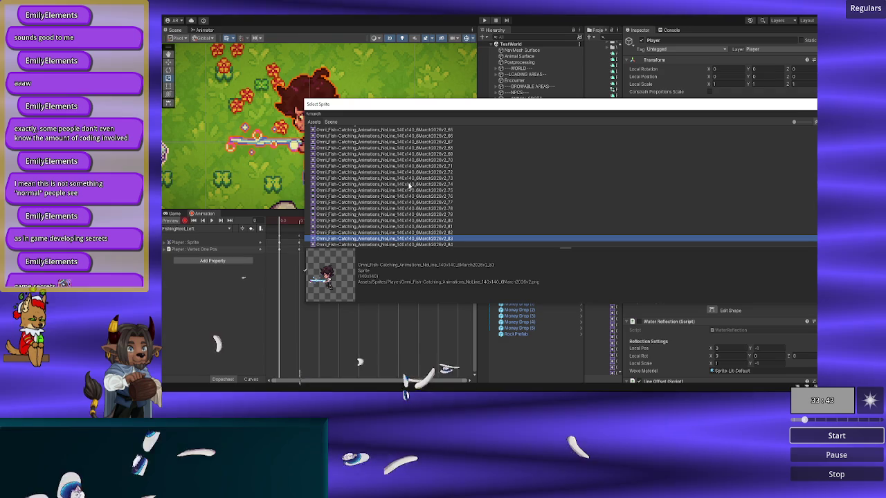
{"action": "key", "text": "Up"}
{"action": "key", "text": "Up"}
{"action": "key", "text": "Down"}
{"action": "key", "text": "Down"}
{"action": "key", "text": "Down"}
{"action": "key", "text": "Down"}
{"action": "key", "text": "Down"}
{"action": "key", "text": "Down"}
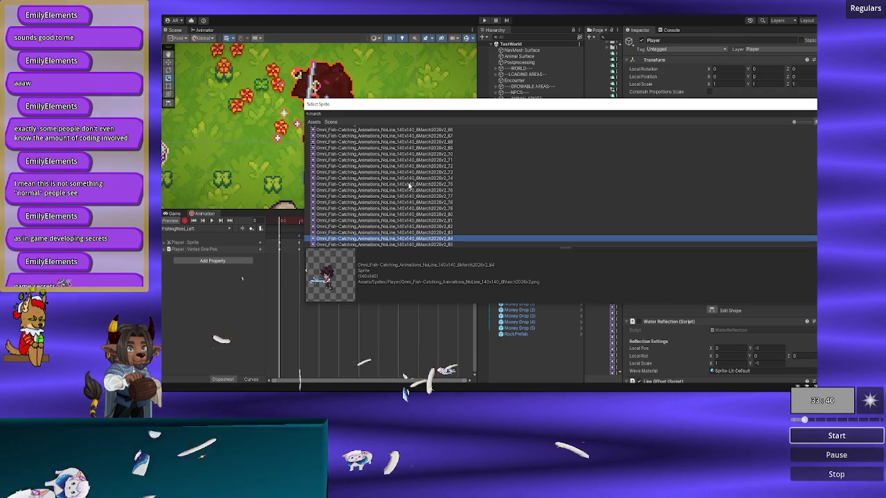
{"action": "key", "text": "Down"}
{"action": "key", "text": "Up"}
{"action": "key", "text": "Up"}
{"action": "key", "text": "Up"}
{"action": "key", "text": "Up"}
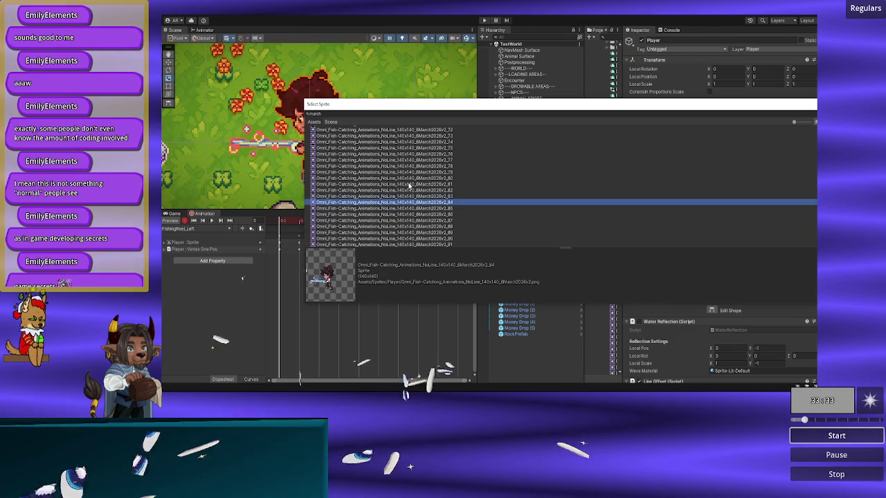
{"action": "key", "text": "Down"}
{"action": "key", "text": "Down"}
{"action": "key", "text": "Down"}
{"action": "key", "text": "Up"}
{"action": "key", "text": "Up"}
{"action": "key", "text": "Up"}
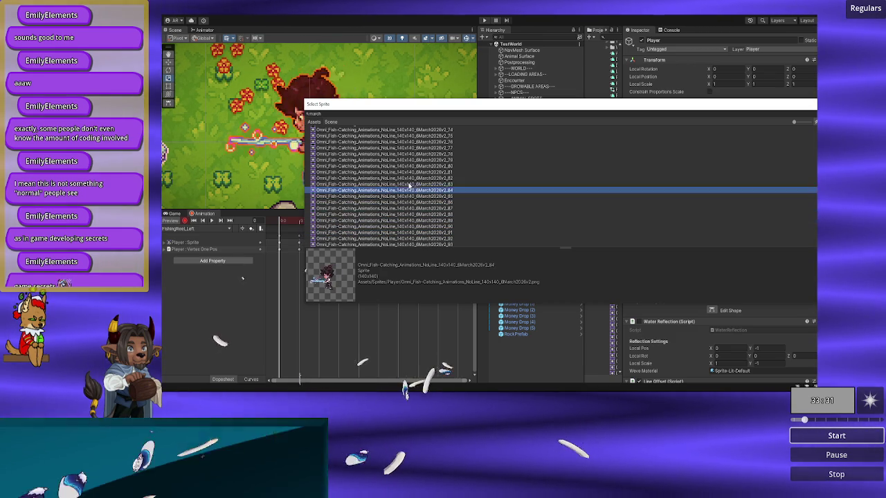
{"action": "key", "text": "Down"}
{"action": "key", "text": "Down"}
{"action": "key", "text": "Down"}
{"action": "key", "text": "Down"}
{"action": "key", "text": "Down"}
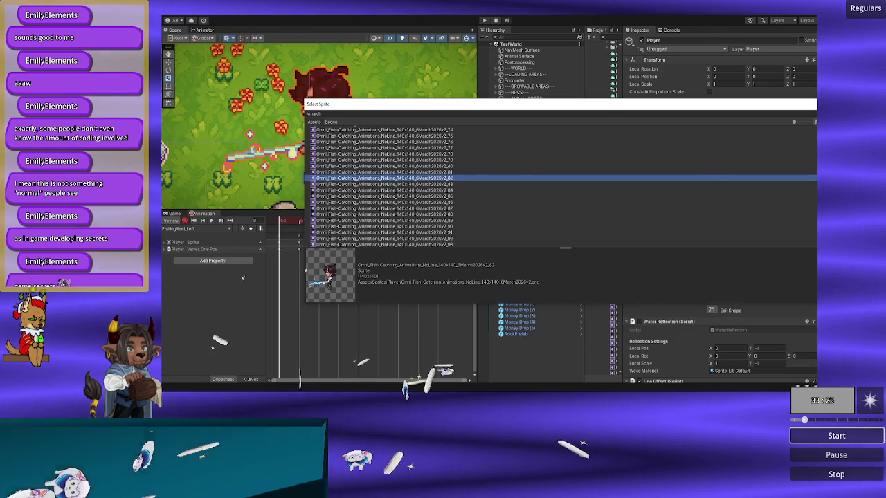
{"action": "key", "text": "Return"}
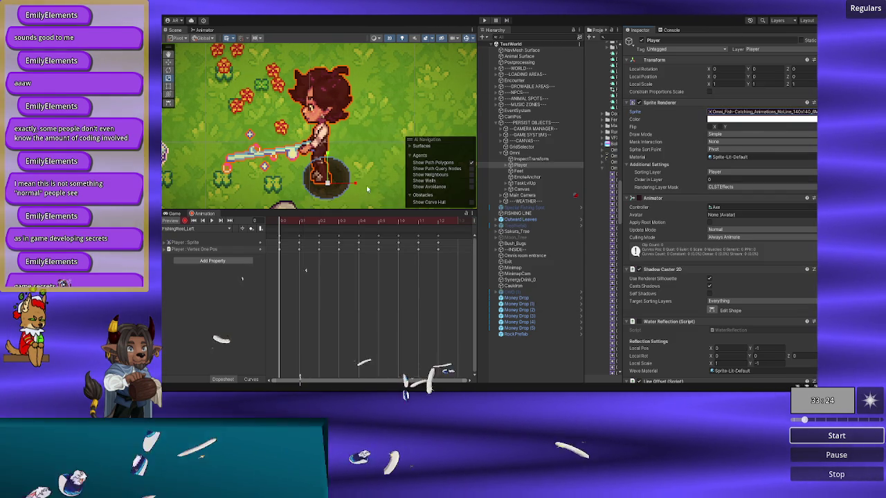
- Move to the next FishingReel_Left keyframe and replace its December sprite with NoLine slice _82
{"action": "left_click", "coordinate": [279, 225]}
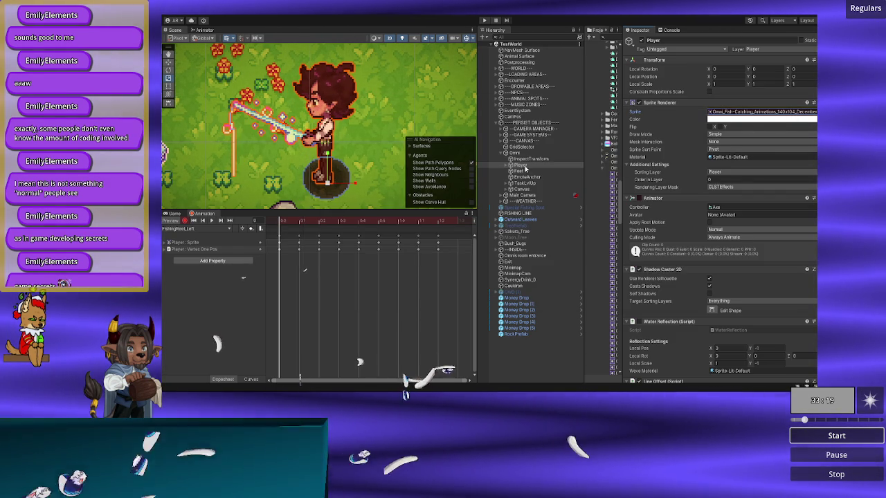
{"action": "left_click_drag", "start_coordinate": [279, 220], "coordinate": [299, 220]}
{"action": "left_click", "coordinate": [812, 112]}
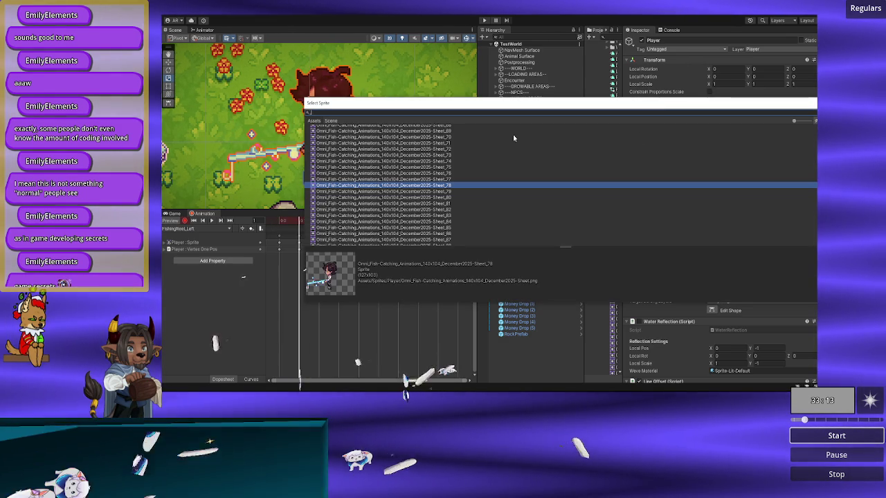
{"action": "type", "text": "_82"}
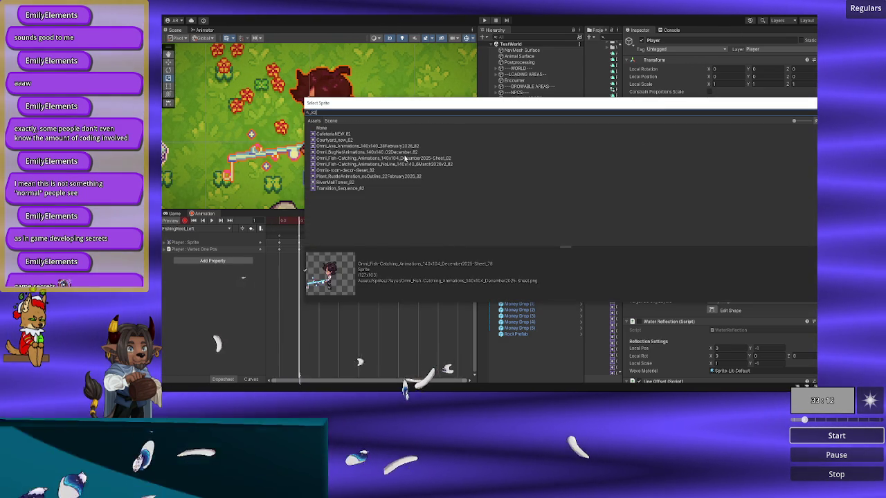
{"action": "left_click", "coordinate": [387, 164]}
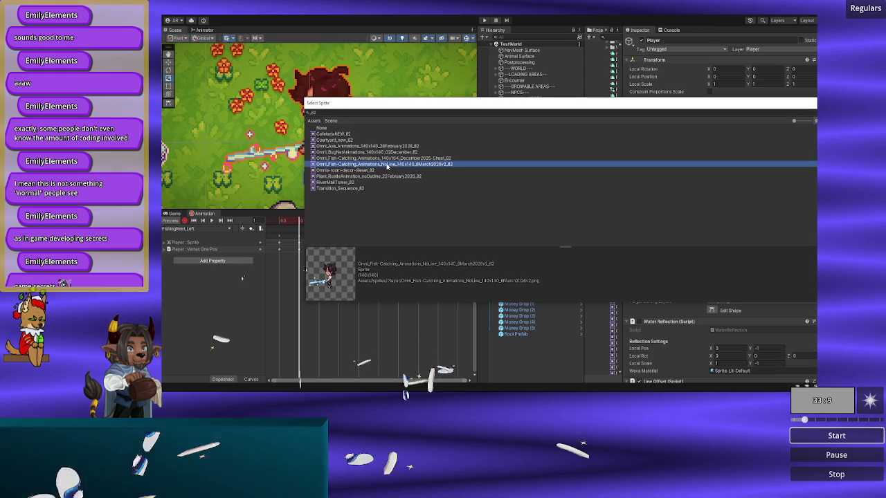
{"action": "double_click", "coordinate": [386, 165]}
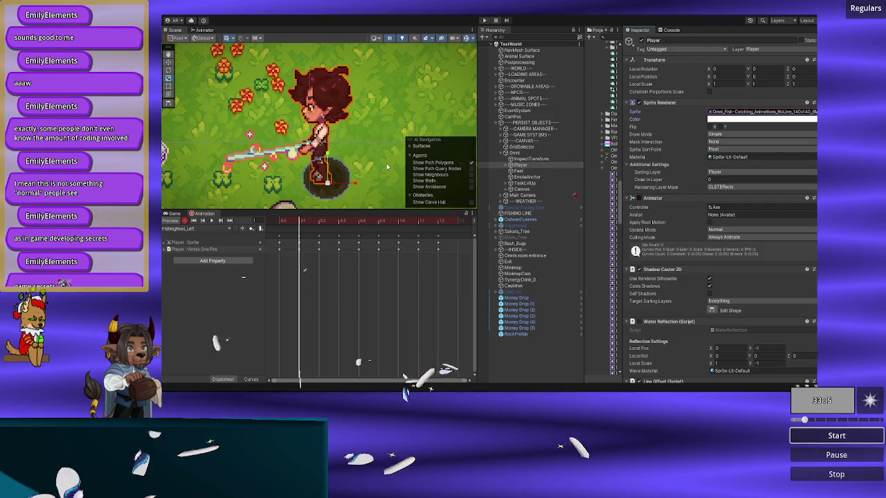
- Return to frame 0 and reopen the sprite picker, previewing December Sheet_76 and Sheet_77
{"action": "left_click", "coordinate": [283, 226]}
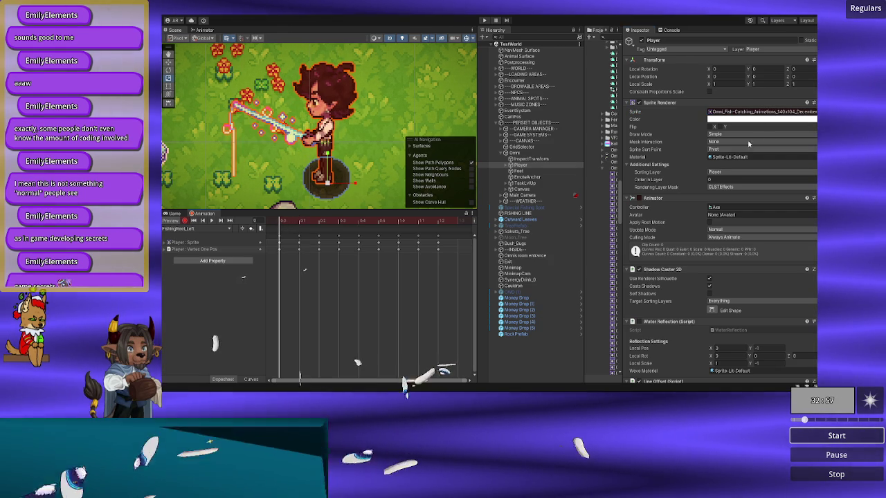
{"action": "left_click", "coordinate": [813, 114]}
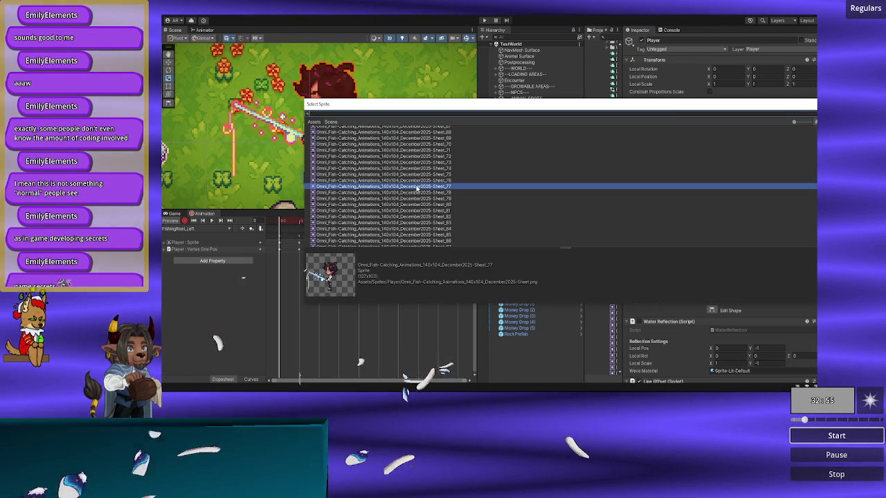
{"action": "left_click", "coordinate": [422, 182]}
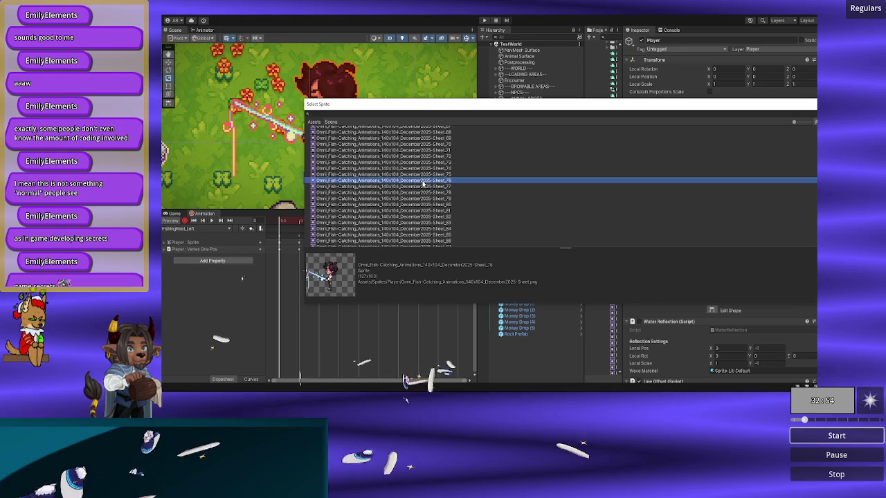
{"action": "left_click", "coordinate": [416, 186]}
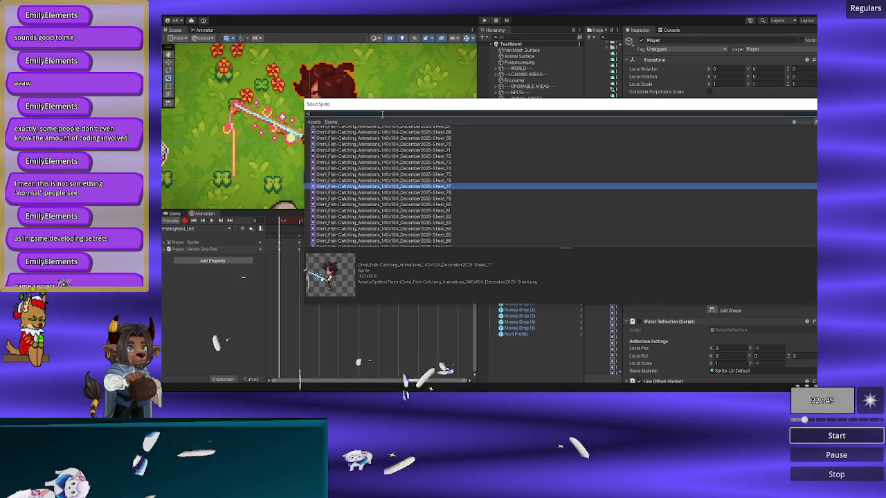
{"action": "type", "text": "_82"}
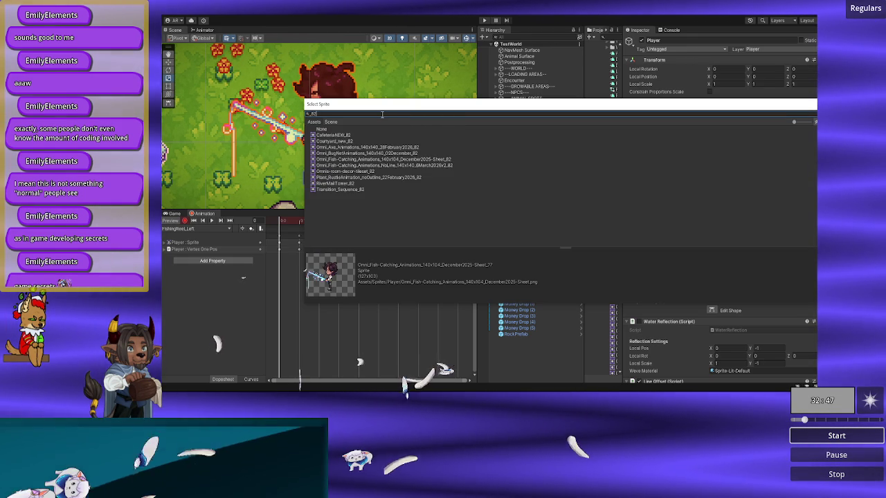
{"action": "key", "text": "BackSpace"}
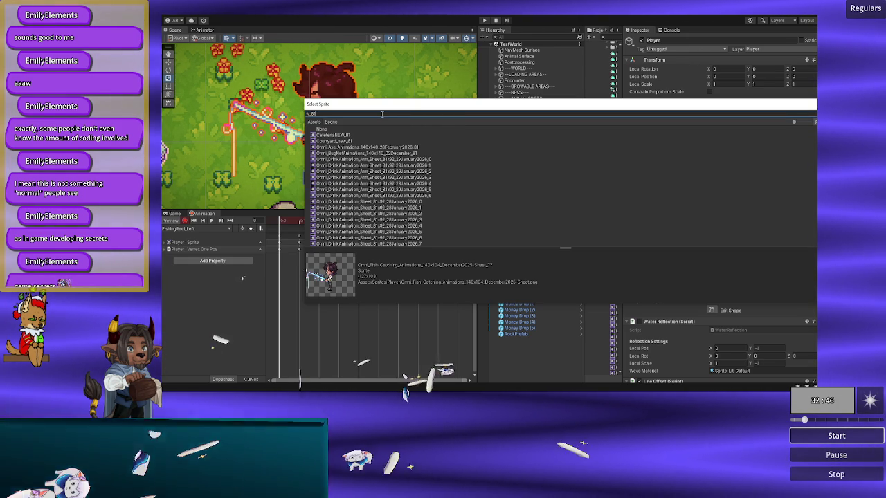
- Scroll the slice list, preview NoLine slice _81, and clear the search filter
{"action": "scroll", "coordinate": [406, 185], "scroll_direction": "down", "scroll_amount": 5}
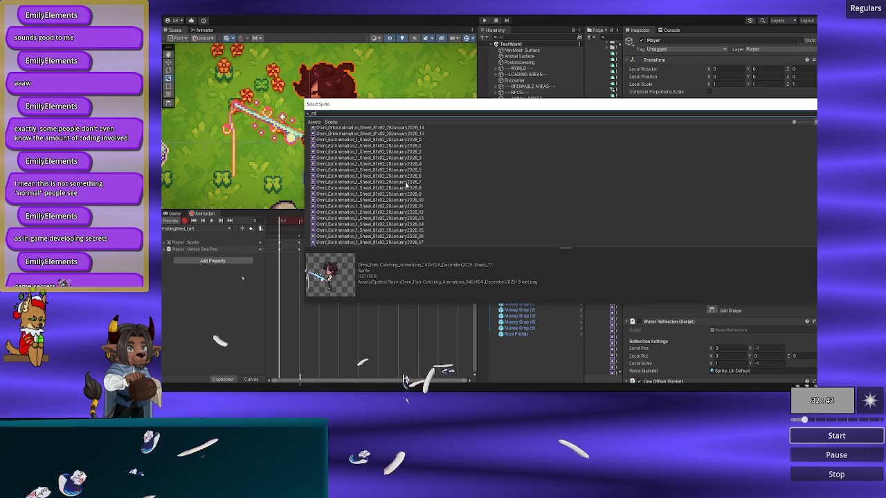
{"action": "scroll", "coordinate": [407, 185], "scroll_direction": "up", "scroll_amount": 5}
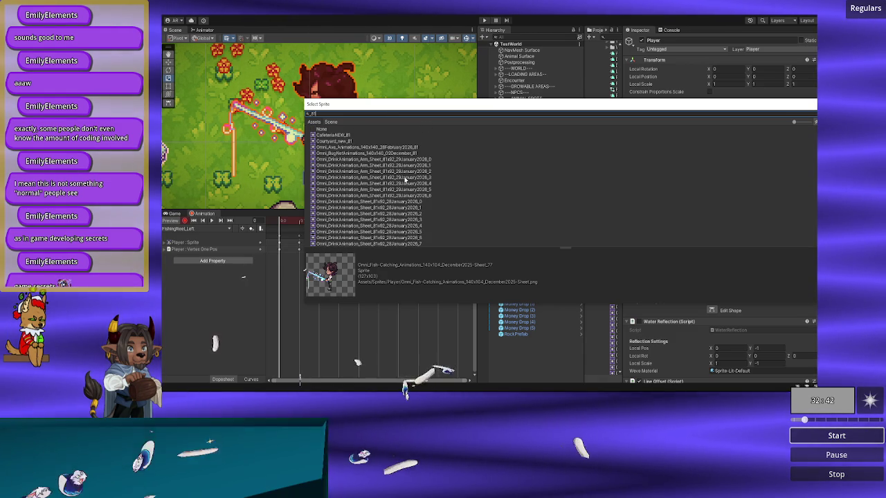
{"action": "scroll", "coordinate": [406, 179], "scroll_direction": "down", "scroll_amount": 15}
{"action": "scroll", "coordinate": [406, 180], "scroll_direction": "down", "scroll_amount": 7}
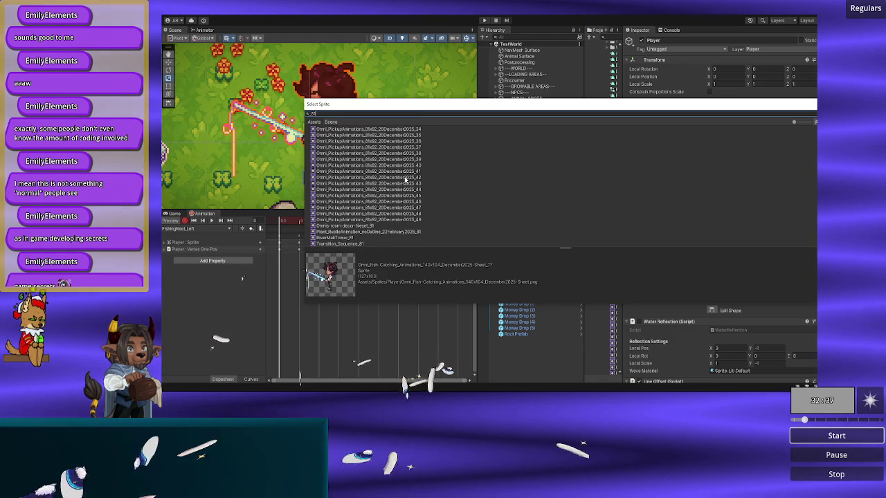
{"action": "scroll", "coordinate": [395, 212], "scroll_direction": "up", "scroll_amount": 15}
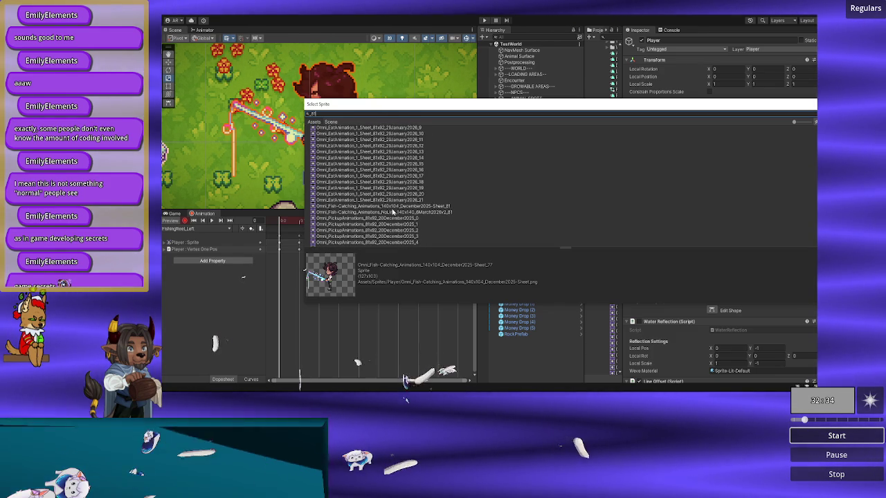
{"action": "left_click", "coordinate": [388, 213]}
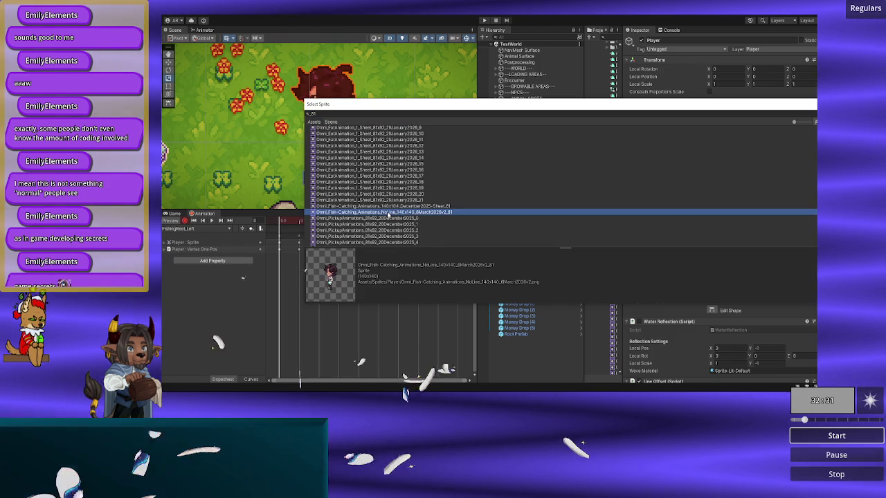
{"action": "left_click", "coordinate": [361, 114]}
{"action": "key", "text": "BackSpace"}
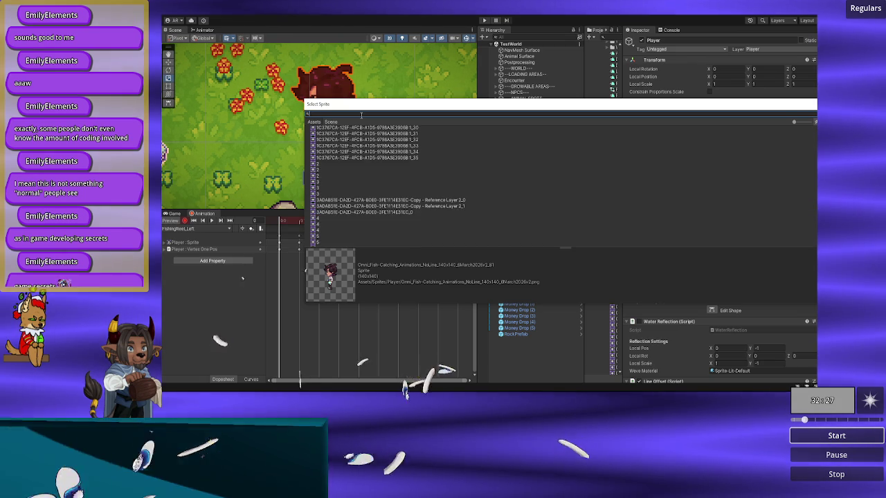
- Filter the picker by 'c noline', arrow through slices _55 to _82, and assign slice _66
{"action": "type", "text": "c noline"}
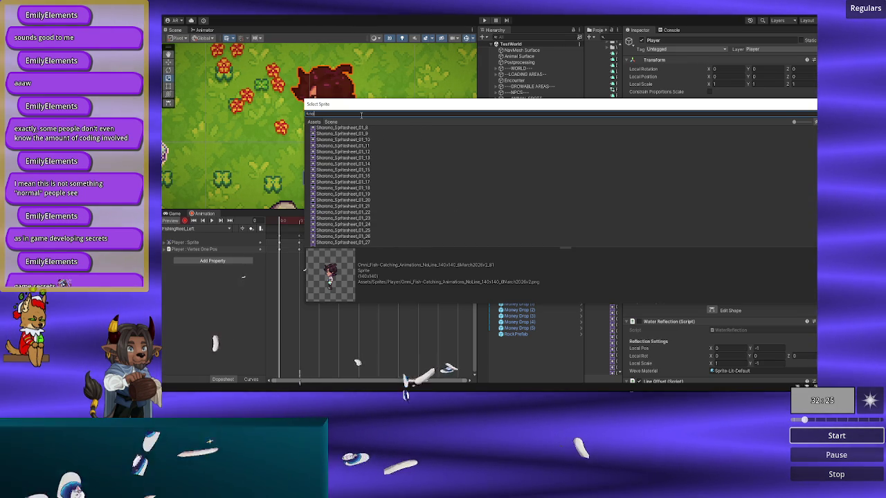
{"action": "key", "text": "Up"}
{"action": "key", "text": "Up"}
{"action": "key", "text": "Up"}
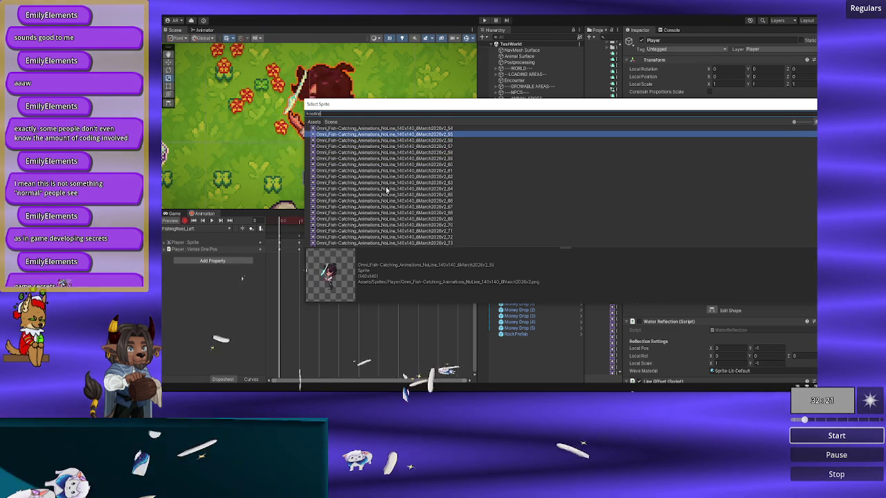
{"action": "key", "text": "Up"}
{"action": "key", "text": "Up"}
{"action": "key", "text": "Up"}
{"action": "key", "text": "Down"}
{"action": "key", "text": "Down"}
{"action": "key", "text": "Down"}
{"action": "key", "text": "Down"}
{"action": "key", "text": "Down"}
{"action": "key", "text": "Down"}
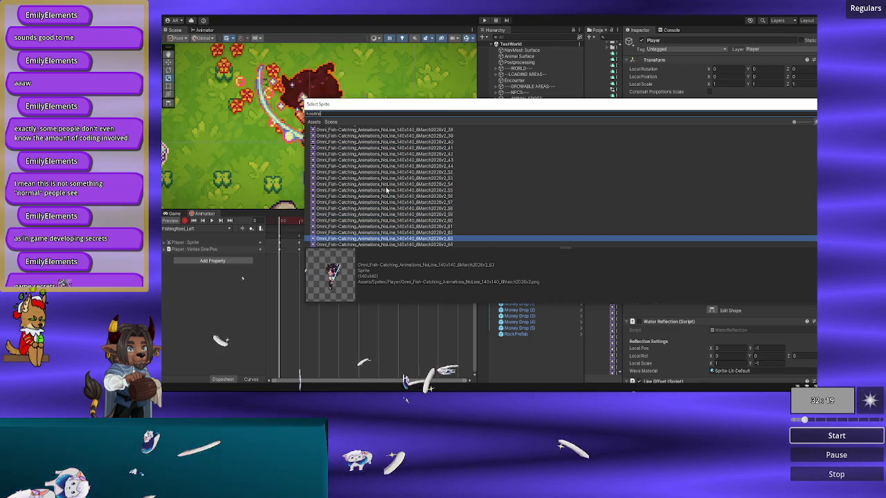
{"action": "key", "text": "Up"}
{"action": "key", "text": "Up"}
{"action": "key", "text": "Up"}
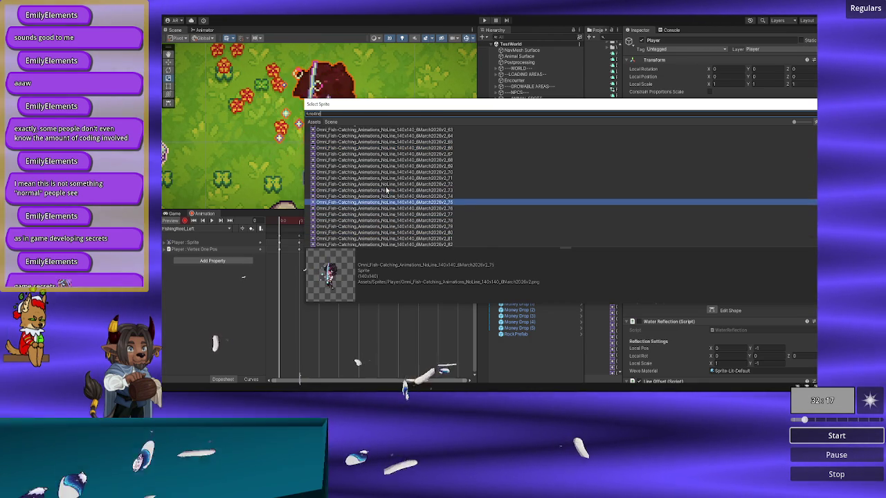
{"action": "key", "text": "Up"}
{"action": "key", "text": "Up"}
{"action": "key", "text": "Up"}
{"action": "key", "text": "Down"}
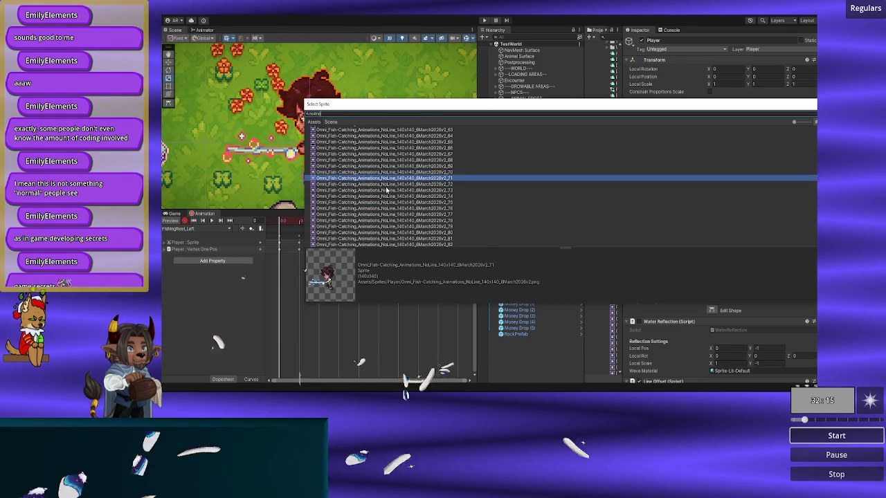
{"action": "key", "text": "Down"}
{"action": "key", "text": "Down"}
{"action": "key", "text": "Down"}
{"action": "key", "text": "Down"}
{"action": "key", "text": "Down"}
{"action": "key", "text": "Down"}
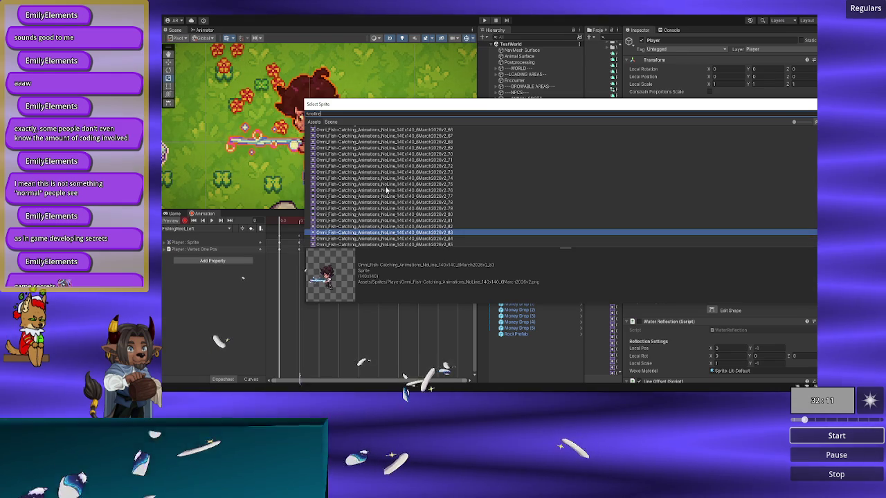
{"action": "key", "text": "Up"}
{"action": "key", "text": "Up"}
{"action": "key", "text": "Down"}
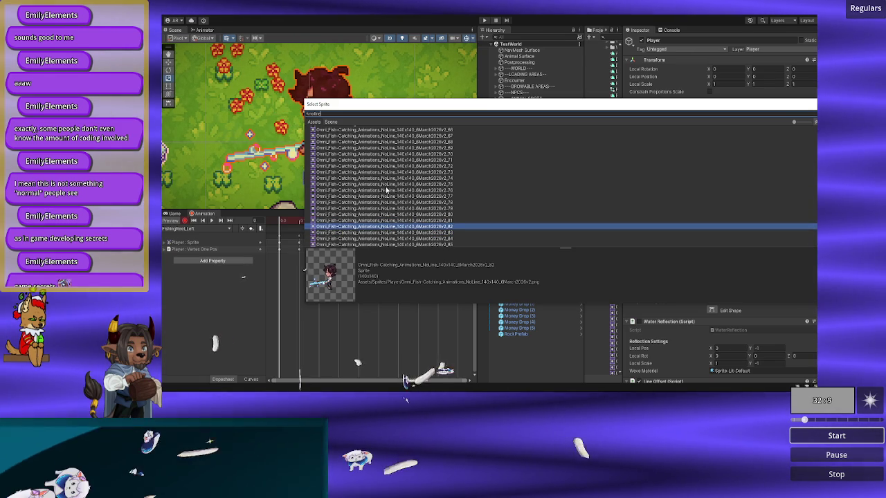
{"action": "key", "text": "Up"}
{"action": "key", "text": "Up"}
{"action": "key", "text": "Up"}
{"action": "key", "text": "Up"}
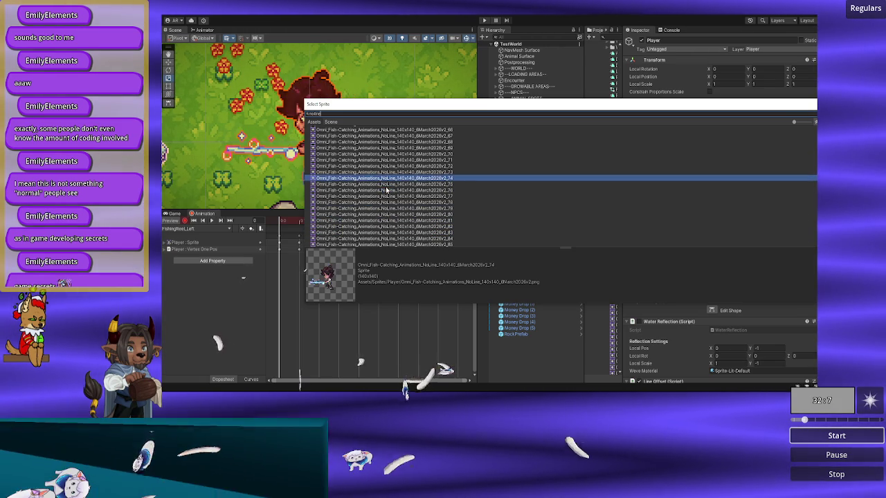
{"action": "key", "text": "Up"}
{"action": "key", "text": "Up"}
{"action": "key", "text": "Up"}
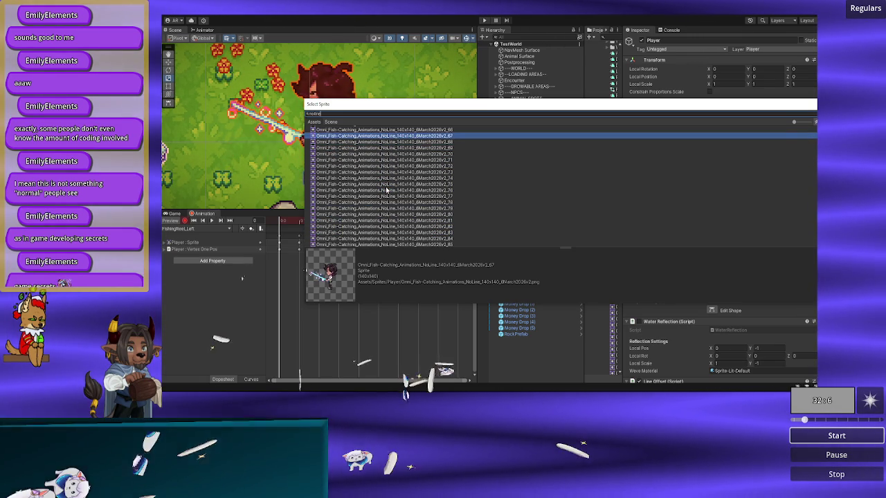
{"action": "key", "text": "Down"}
{"action": "key", "text": "Down"}
{"action": "key", "text": "Down"}
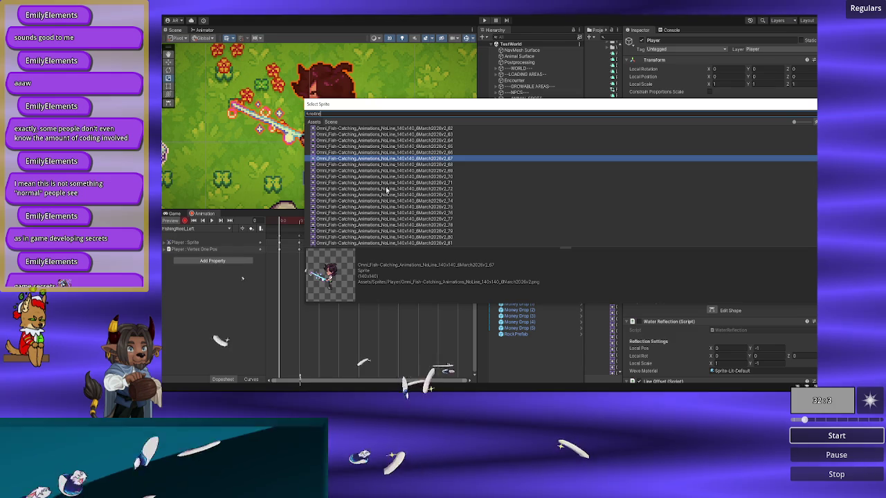
{"action": "key", "text": "Up"}
{"action": "key", "text": "Up"}
{"action": "key", "text": "Up"}
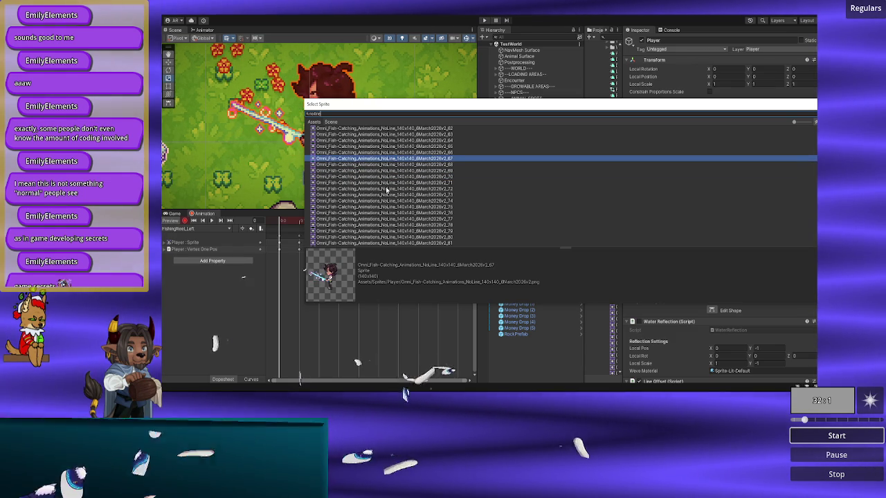
{"action": "key", "text": "Up"}
{"action": "key", "text": "Up"}
{"action": "key", "text": "Up"}
{"action": "key", "text": "Down"}
{"action": "key", "text": "Down"}
{"action": "key", "text": "Down"}
{"action": "key", "text": "Return"}
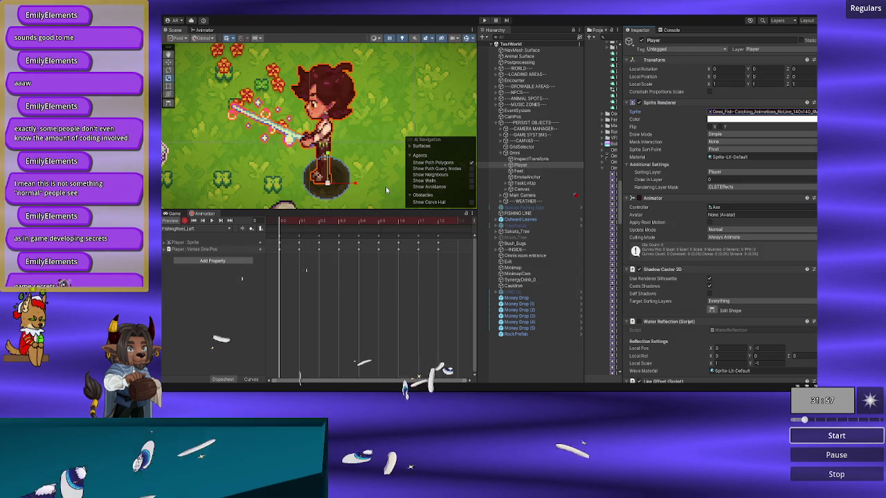
- Go to frame 2 and assign it NoLine slice _83
{"action": "left_click", "coordinate": [300, 221]}
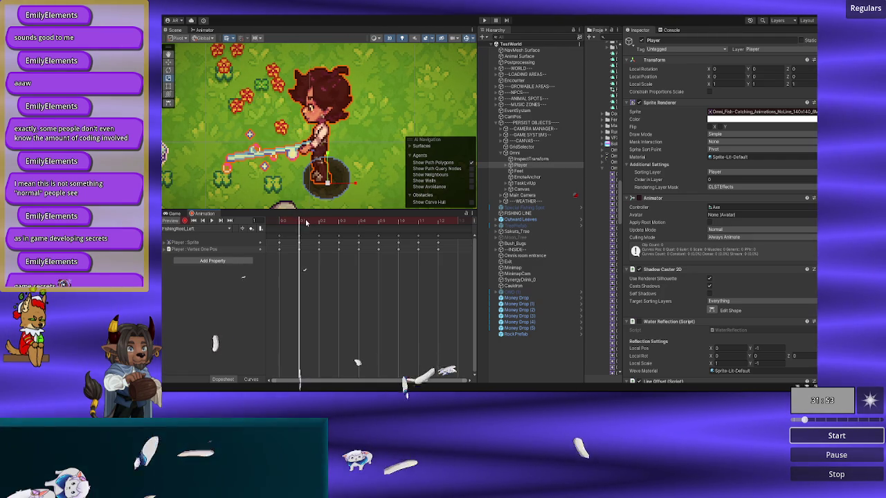
{"action": "left_click", "coordinate": [317, 221]}
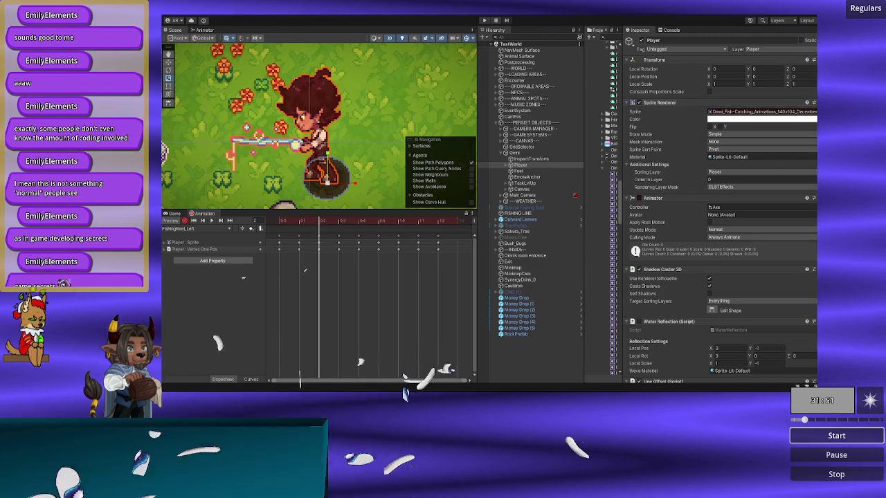
{"action": "left_click", "coordinate": [814, 111]}
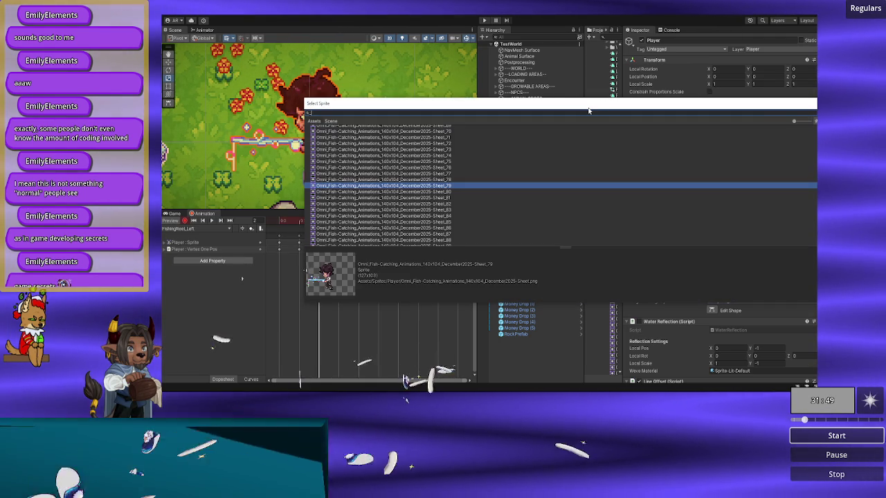
{"action": "type", "text": "83"}
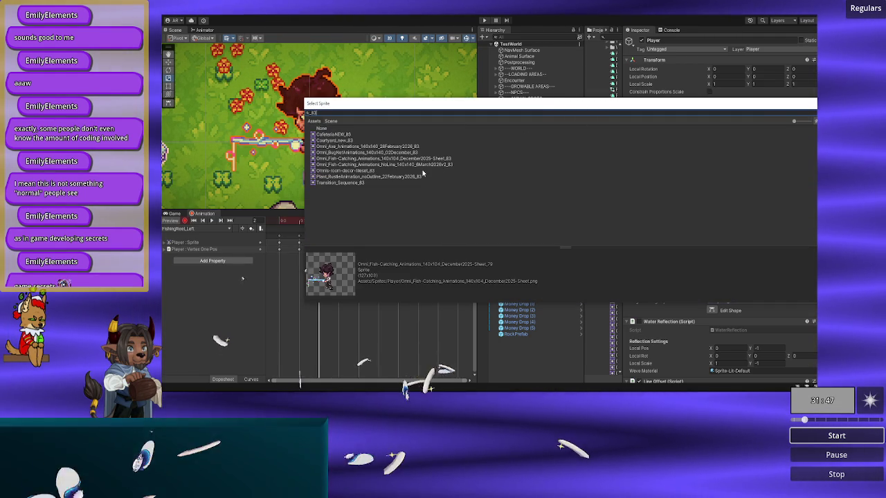
{"action": "left_click", "coordinate": [411, 166]}
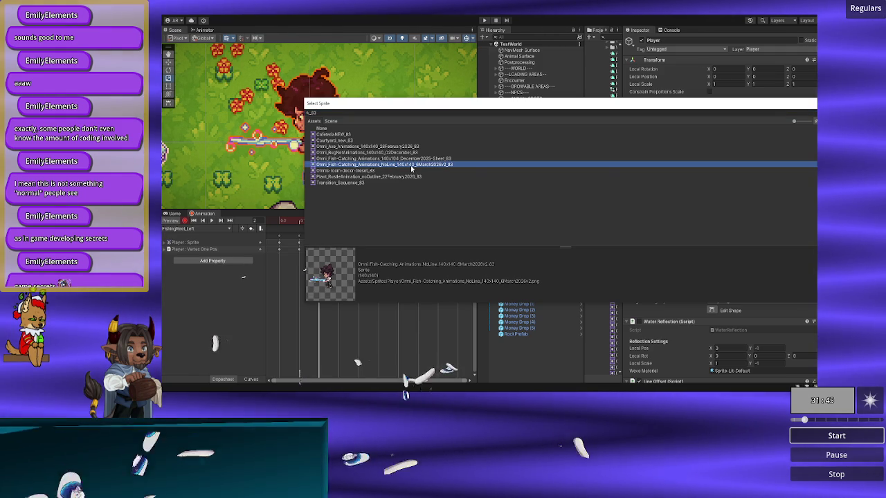
{"action": "double_click", "coordinate": [411, 167]}
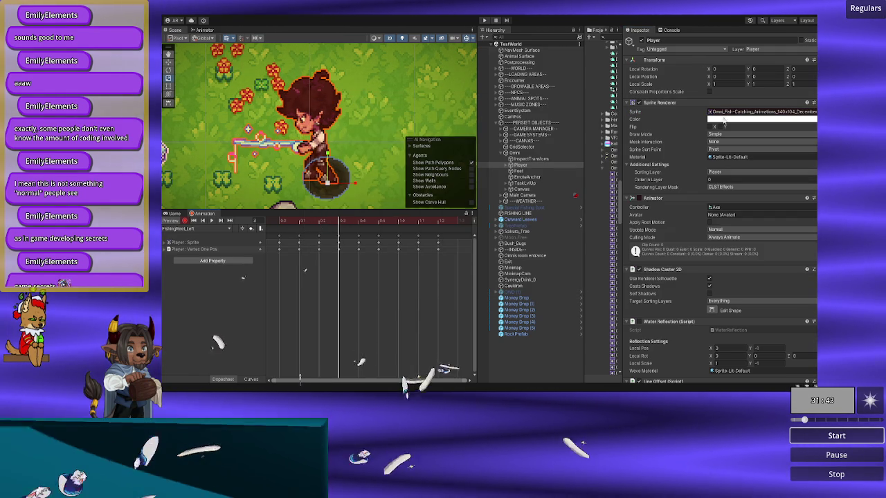
- Assign NoLine slices _84 and _85 to the next two keyframes
{"action": "left_click", "coordinate": [814, 112]}
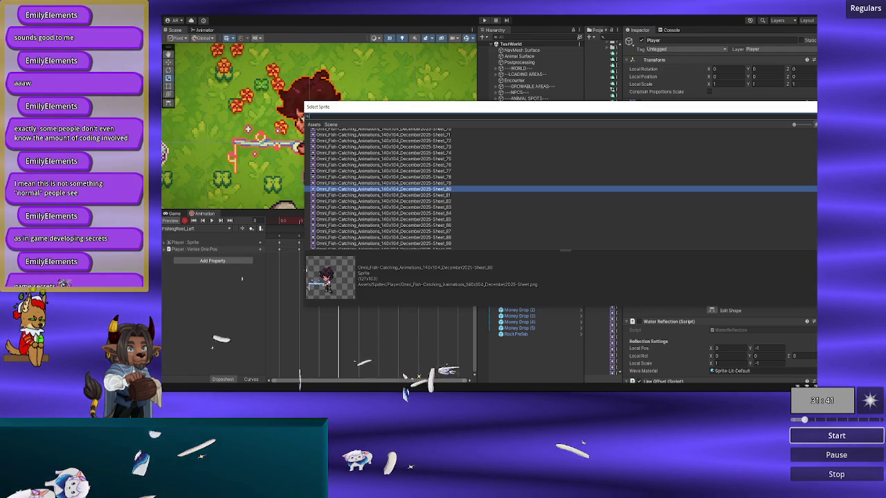
{"action": "scroll", "coordinate": [554, 187], "scroll_direction": "down", "scroll_amount": 10}
{"action": "type", "text": "_84"}
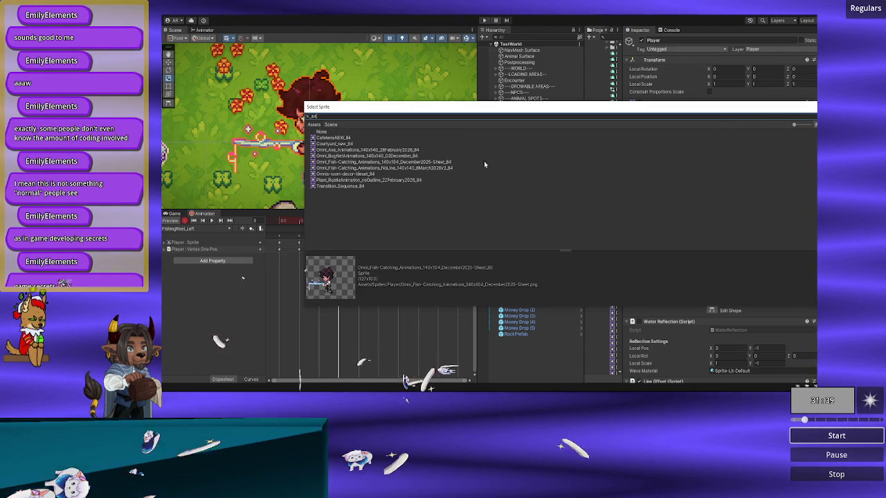
{"action": "double_click", "coordinate": [452, 169]}
{"action": "left_click", "coordinate": [361, 223]}
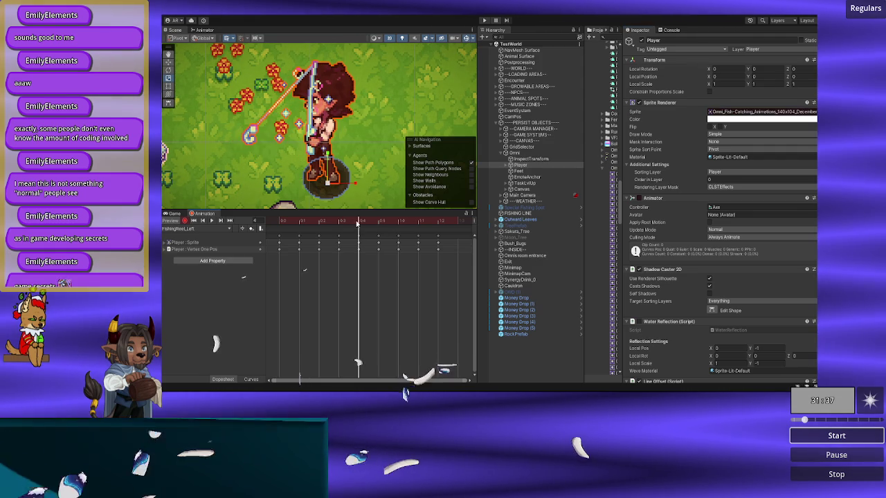
{"action": "left_click", "coordinate": [814, 111]}
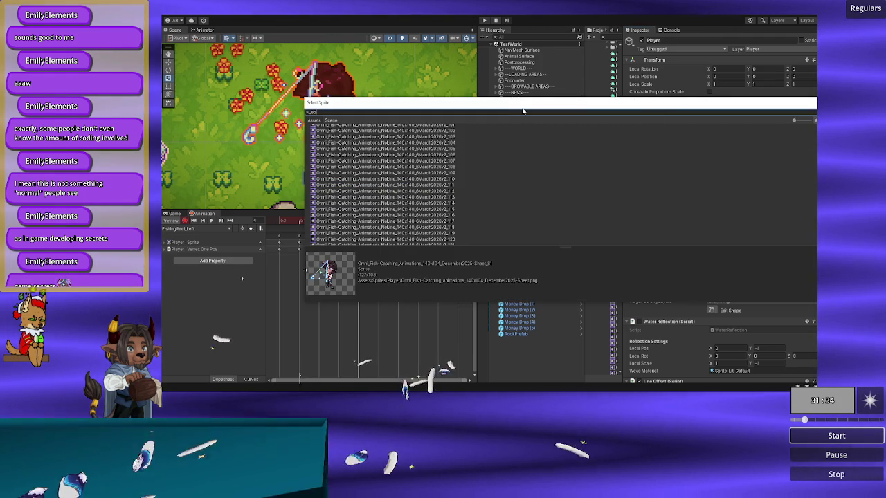
{"action": "double_click", "coordinate": [420, 163]}
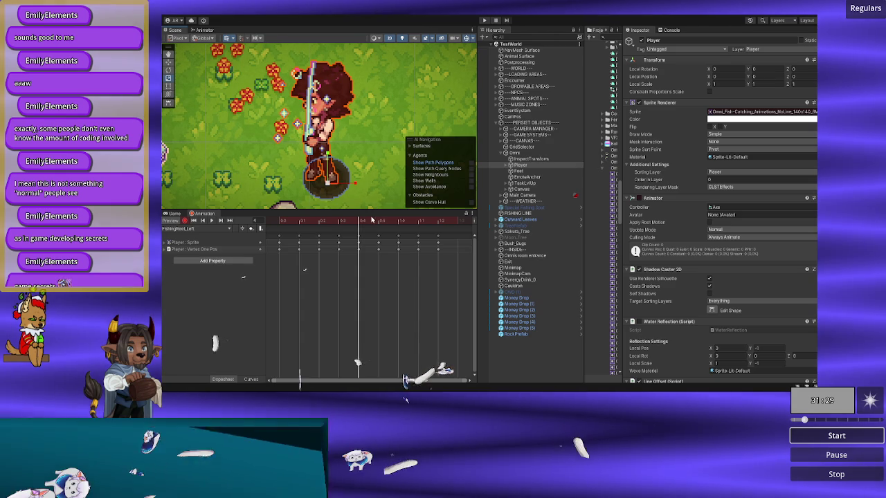
- Assign NoLine slices _86 and _87 to frame 5 and the following keyframe
{"action": "left_click", "coordinate": [369, 220]}
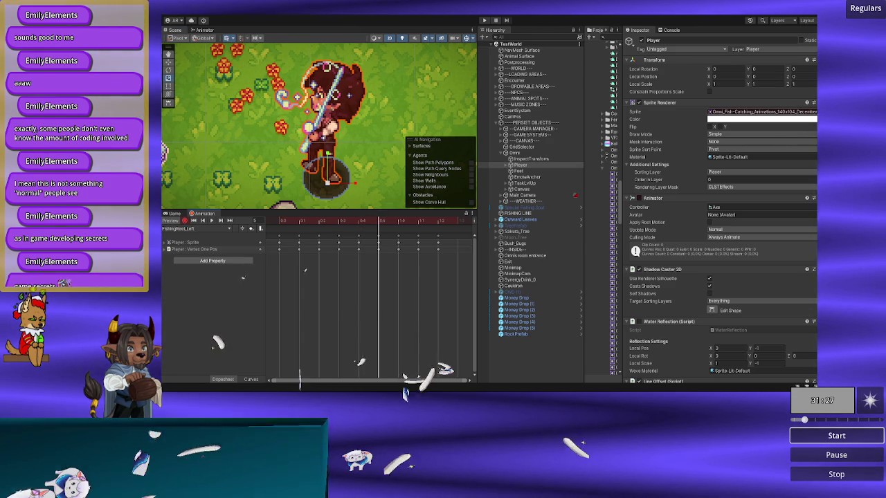
{"action": "left_click", "coordinate": [814, 111]}
{"action": "scroll", "coordinate": [672, 115], "scroll_direction": "down", "scroll_amount": 10}
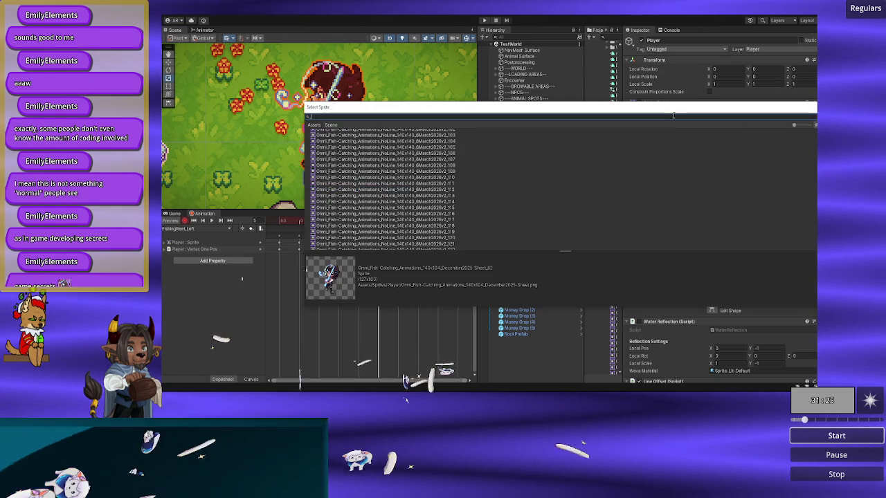
{"action": "type", "text": "_86"}
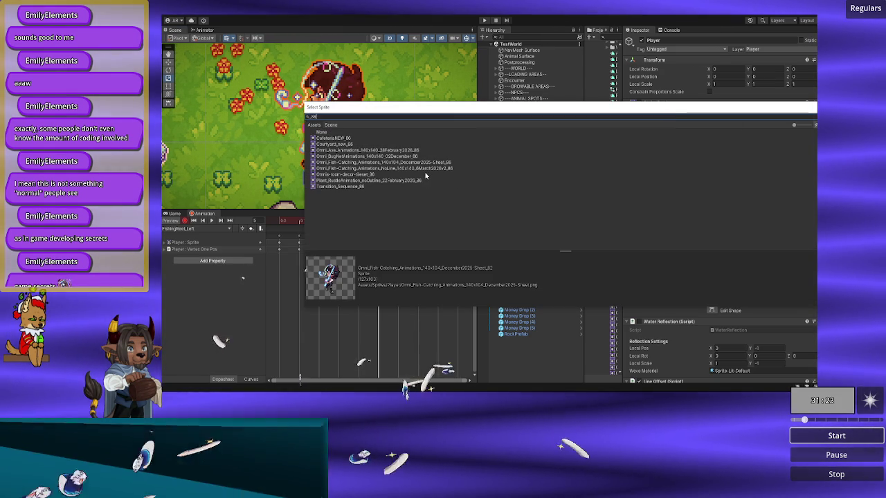
{"action": "double_click", "coordinate": [424, 169]}
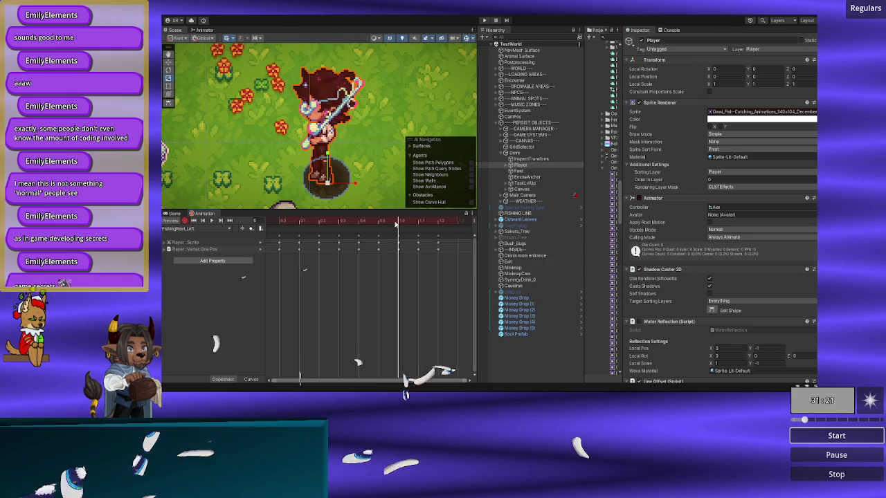
{"action": "left_click", "coordinate": [813, 111]}
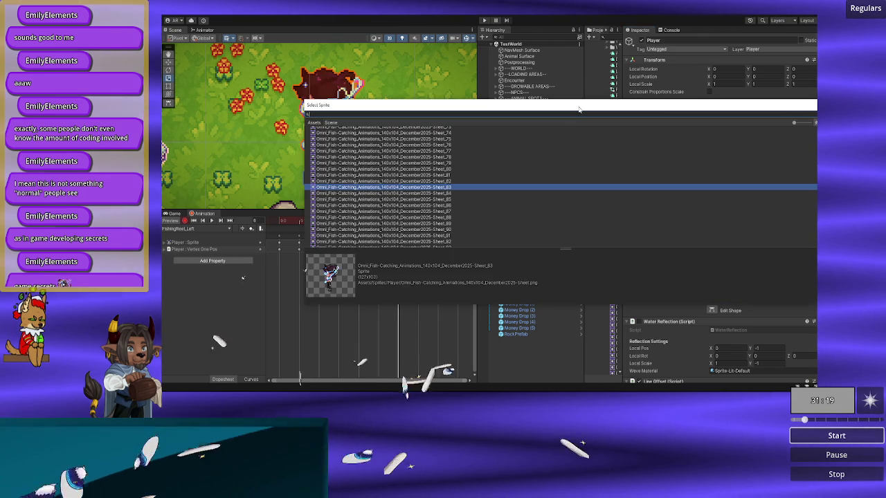
{"action": "scroll", "coordinate": [579, 108], "scroll_direction": "down", "scroll_amount": 10}
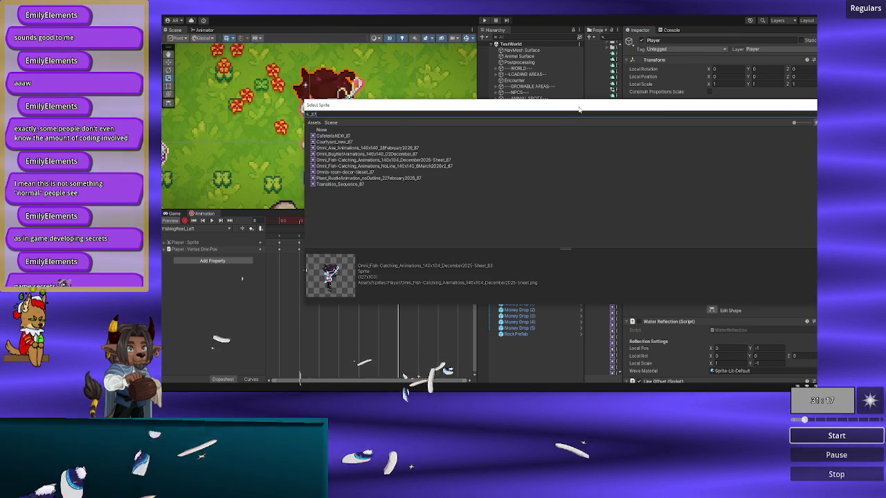
{"action": "double_click", "coordinate": [448, 167]}
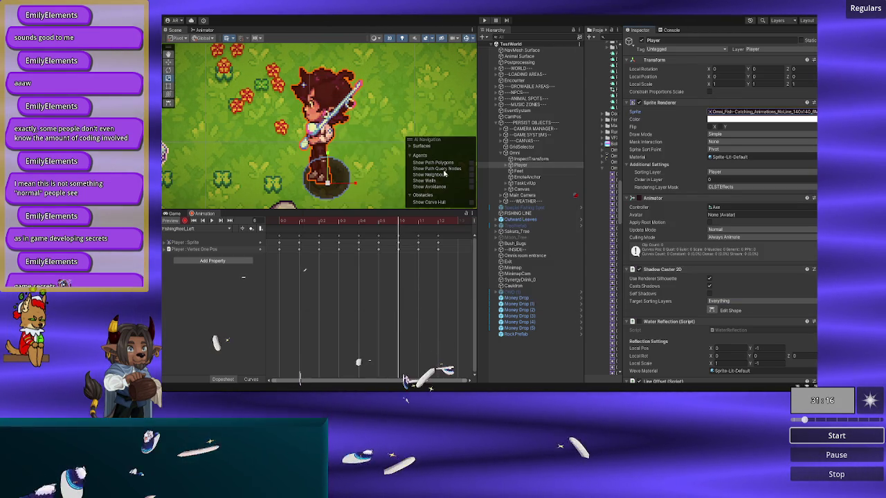
- Assign NoLine slices _88 and _89 to the last two keyframes
{"action": "left_click", "coordinate": [418, 223]}
{"action": "left_click", "coordinate": [814, 112]}
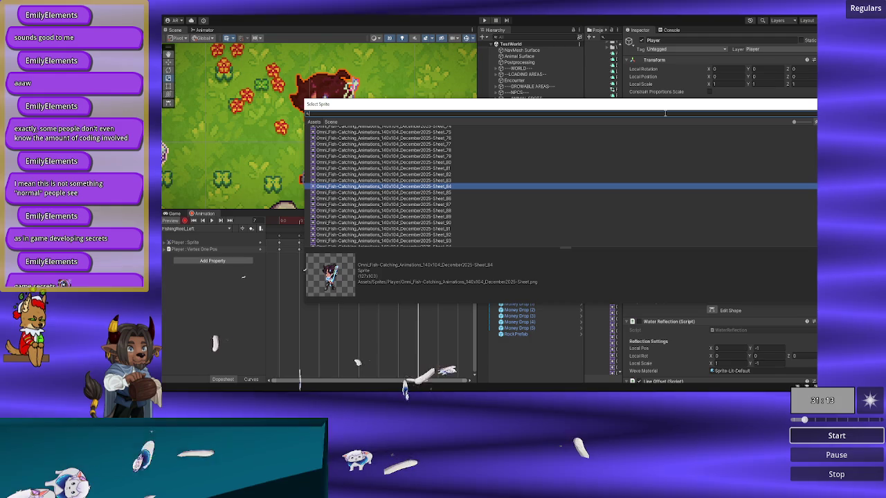
{"action": "type", "text": "_88"}
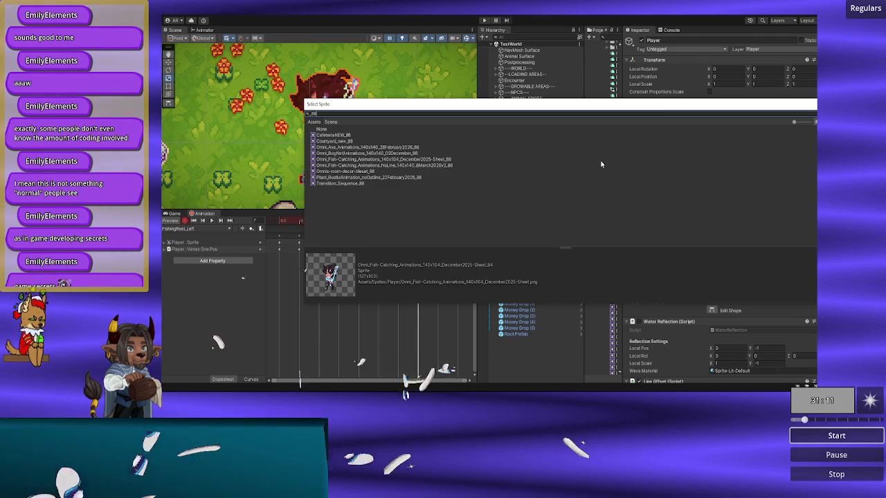
{"action": "double_click", "coordinate": [433, 167]}
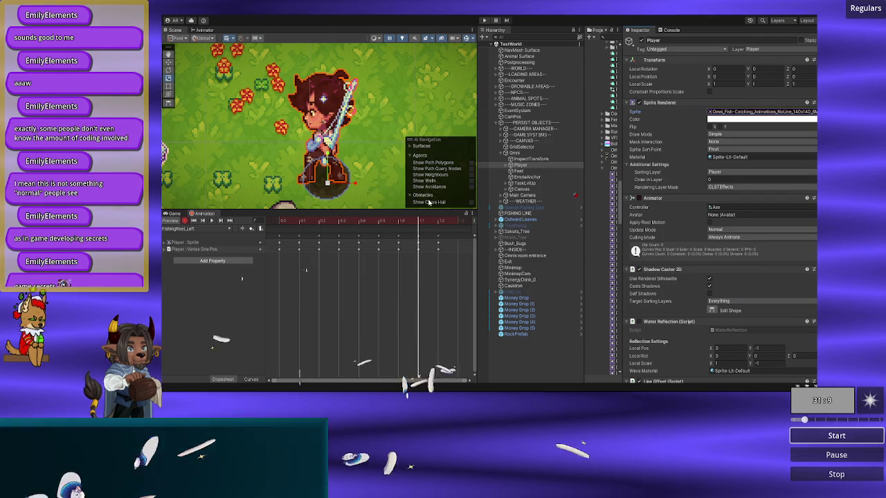
{"action": "left_click", "coordinate": [436, 222]}
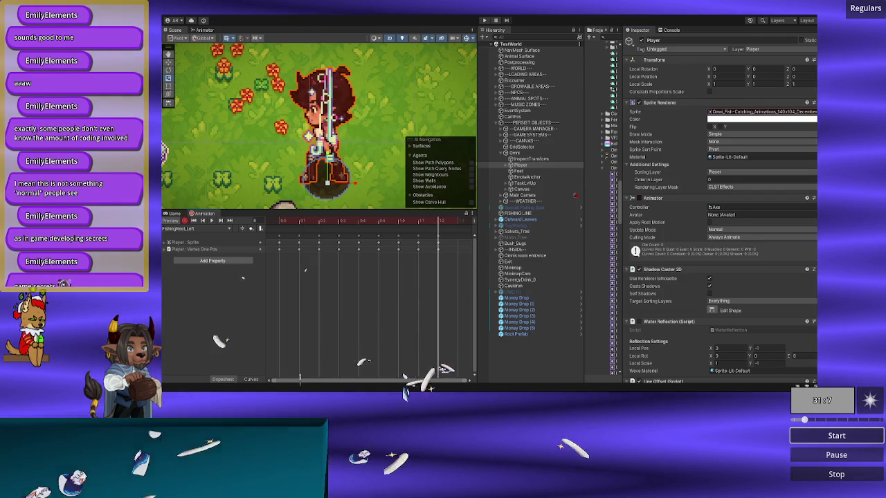
{"action": "left_click", "coordinate": [814, 112]}
{"action": "type", "text": "_89"}
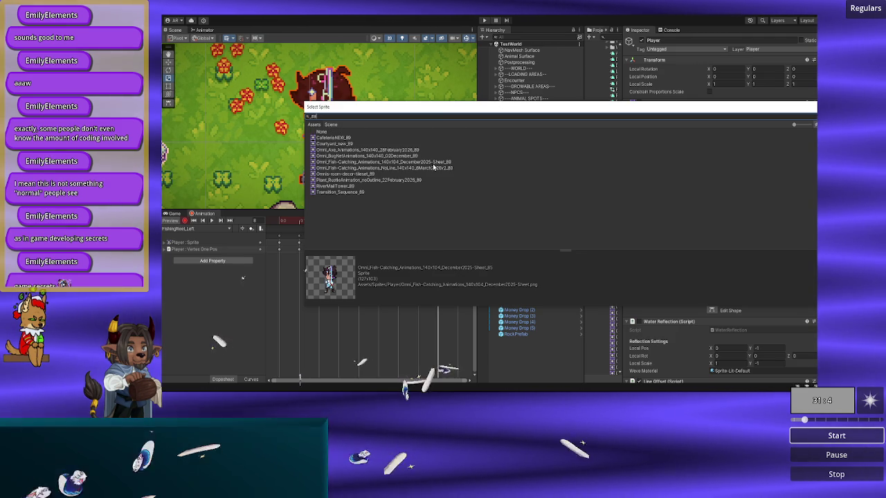
{"action": "left_click", "coordinate": [431, 168]}
{"action": "double_click", "coordinate": [429, 170]}
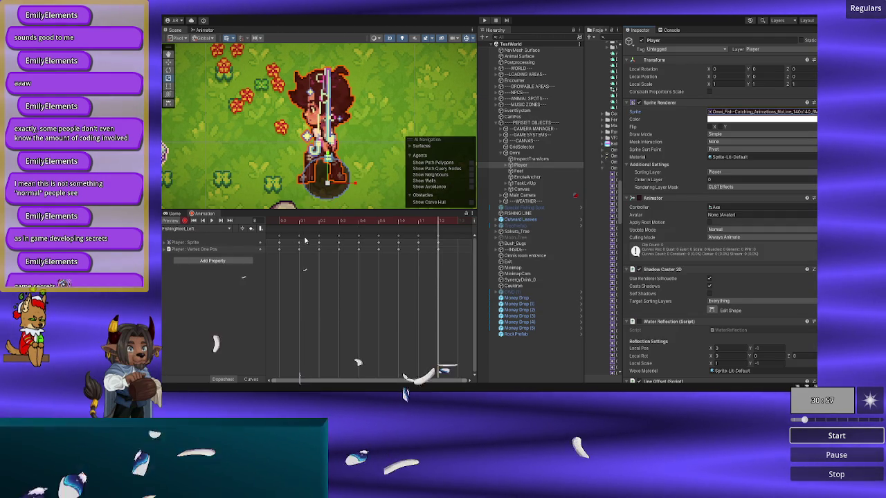
- Play the FishingReel_Left clip to check it, rewind to frame 0, and switch to FishingReel_Right
{"action": "left_click", "coordinate": [211, 220]}
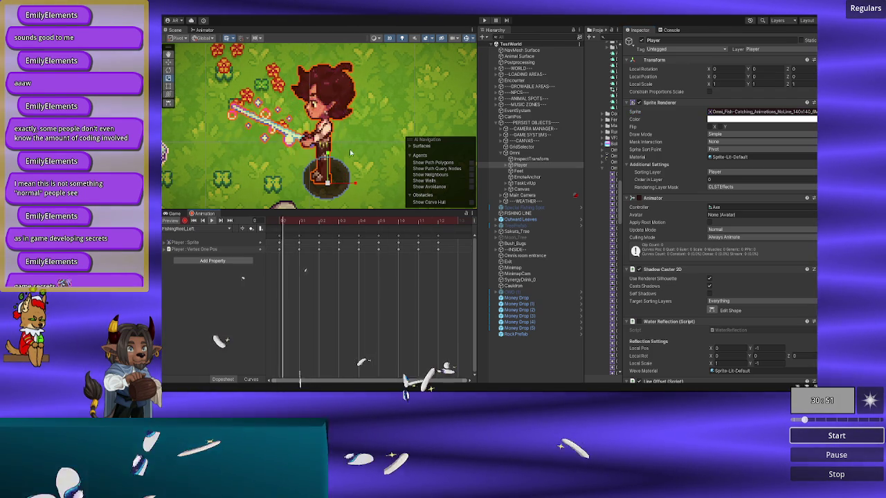
{"action": "left_click", "coordinate": [212, 220]}
{"action": "mouse_move", "coordinate": [292, 226]}
{"action": "left_mouse_down"}
{"action": "mouse_move", "coordinate": [378, 223]}
{"action": "mouse_move", "coordinate": [274, 226]}
{"action": "left_mouse_up"}
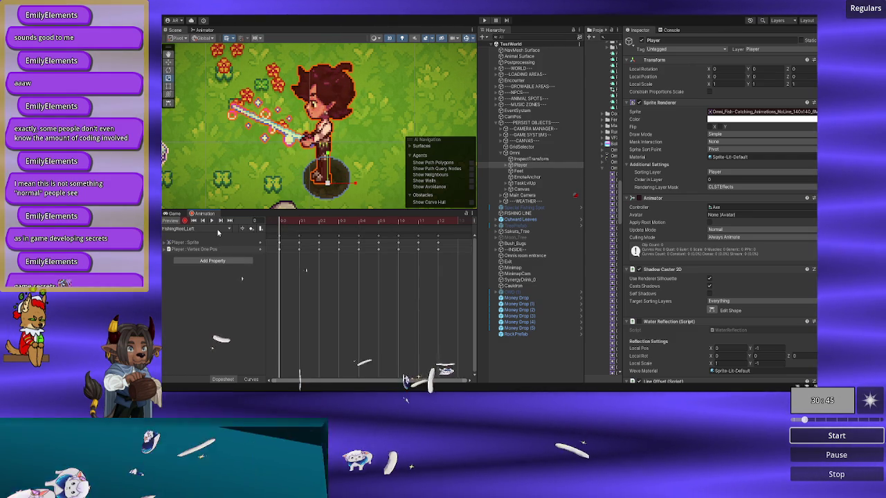
{"action": "left_click", "coordinate": [218, 231]}
{"action": "left_click", "coordinate": [199, 374]}
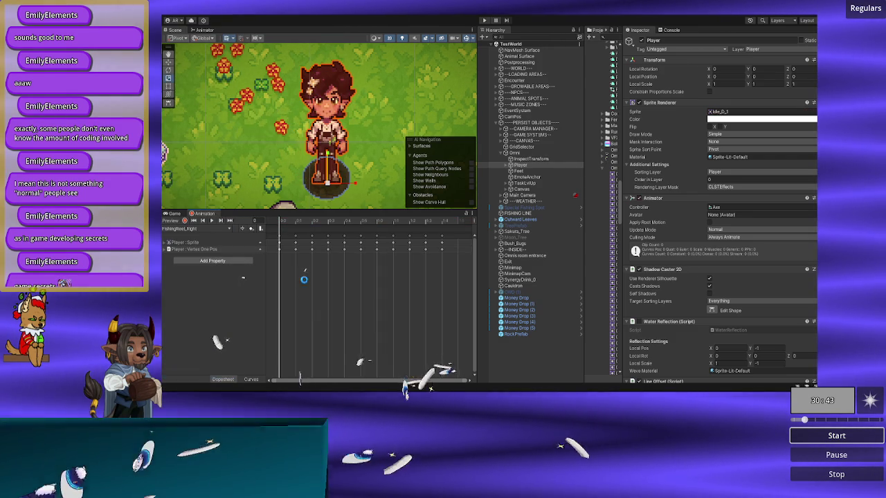
{"action": "mouse_move", "coordinate": [294, 222]}
{"action": "left_mouse_down"}
{"action": "mouse_move", "coordinate": [449, 221]}
{"action": "mouse_move", "coordinate": [274, 218]}
{"action": "mouse_move", "coordinate": [348, 218]}
{"action": "mouse_move", "coordinate": [332, 219]}
{"action": "left_mouse_up"}
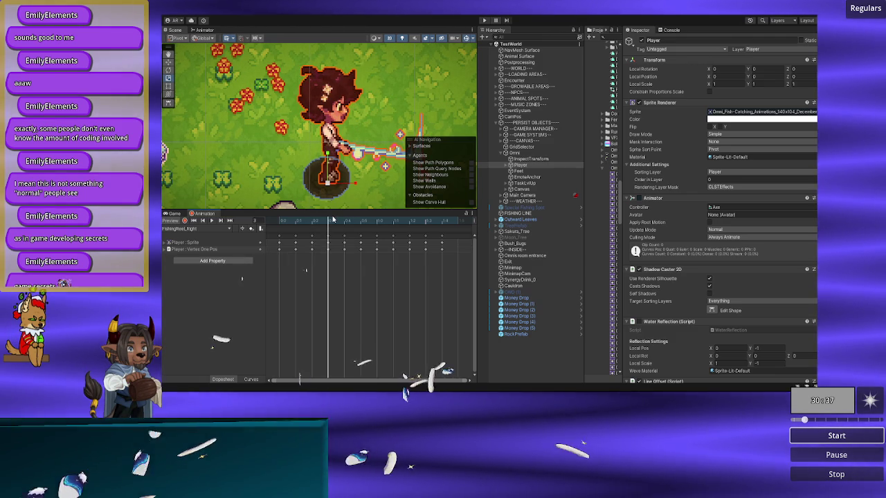
{"action": "mouse_move", "coordinate": [332, 219]}
{"action": "left_mouse_down"}
{"action": "mouse_move", "coordinate": [359, 219]}
{"action": "mouse_move", "coordinate": [280, 220]}
{"action": "mouse_move", "coordinate": [458, 220]}
{"action": "mouse_move", "coordinate": [249, 227]}
{"action": "left_mouse_up"}
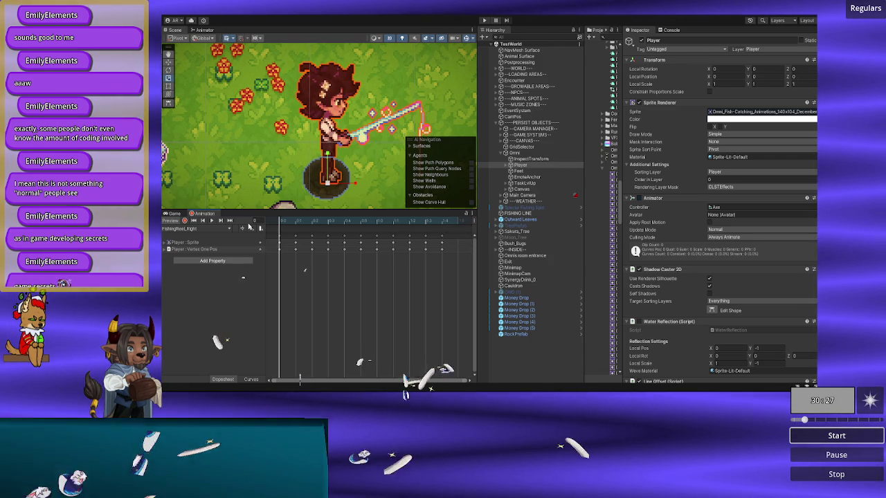
{"action": "left_click", "coordinate": [307, 222]}
{"action": "mouse_move", "coordinate": [314, 222]}
{"action": "left_mouse_down"}
{"action": "mouse_move", "coordinate": [448, 222]}
{"action": "mouse_move", "coordinate": [276, 233]}
{"action": "mouse_move", "coordinate": [451, 223]}
{"action": "mouse_move", "coordinate": [271, 229]}
{"action": "mouse_move", "coordinate": [373, 223]}
{"action": "left_mouse_up"}
{"action": "mouse_move", "coordinate": [415, 228]}
{"action": "left_mouse_down"}
{"action": "mouse_move", "coordinate": [442, 227]}
{"action": "mouse_move", "coordinate": [274, 229]}
{"action": "left_mouse_up"}
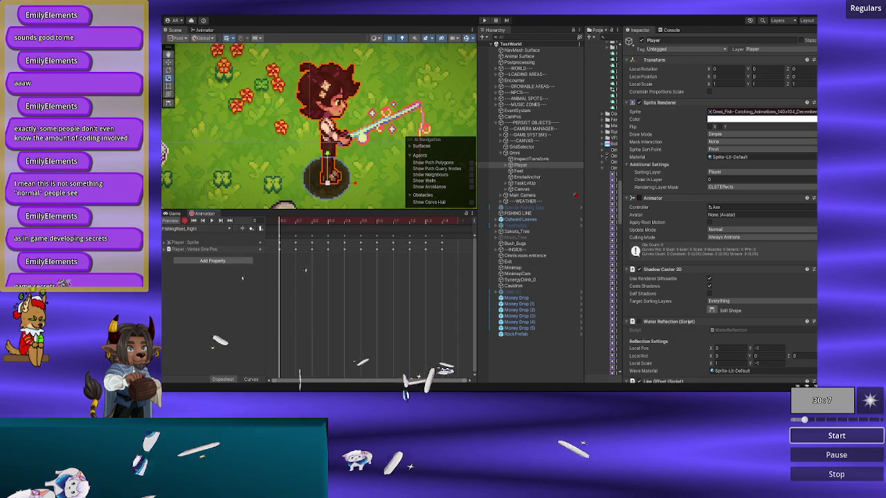
{"action": "left_click", "coordinate": [814, 111]}
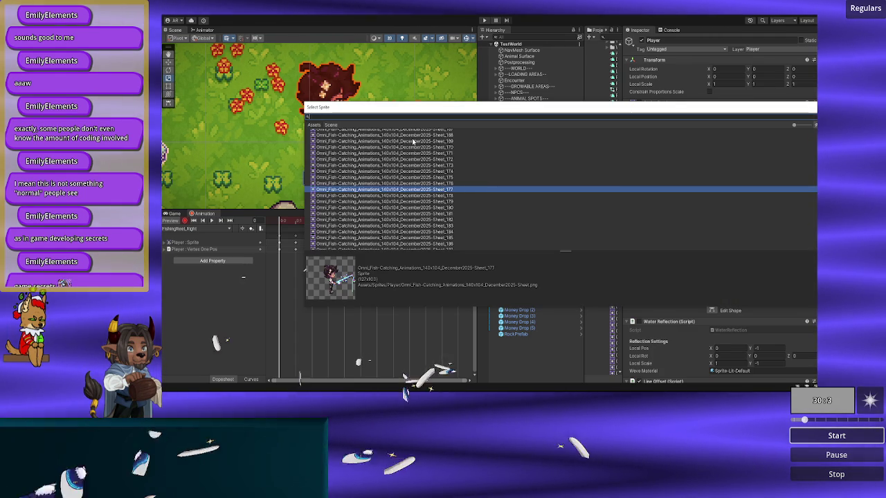
- Search 'nolin', compare neighbouring slices and set the FishingReel_Right sprite key to NoLine slice 162
{"action": "type", "text": "noli"}
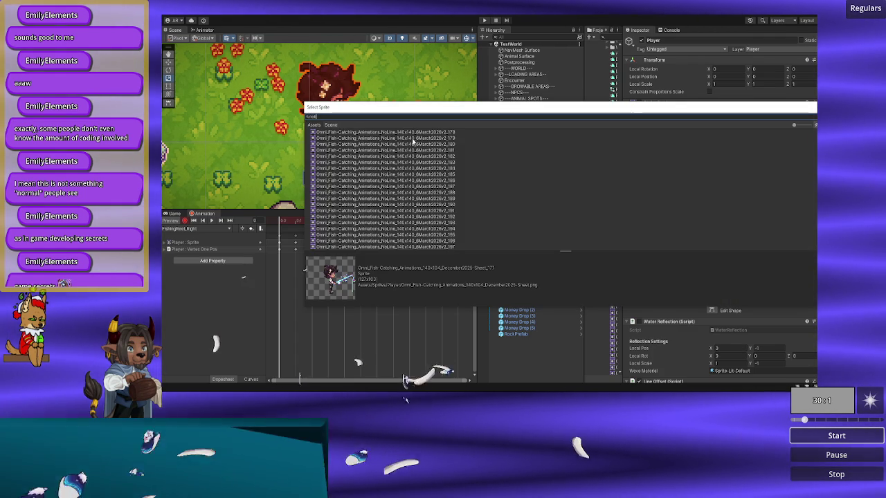
{"action": "type", "text": "n"}
{"action": "scroll", "coordinate": [398, 187], "scroll_direction": "up", "scroll_amount": 5}
{"action": "left_click", "coordinate": [398, 184]}
{"action": "key", "text": "Up"}
{"action": "key", "text": "Up"}
{"action": "key", "text": "Up"}
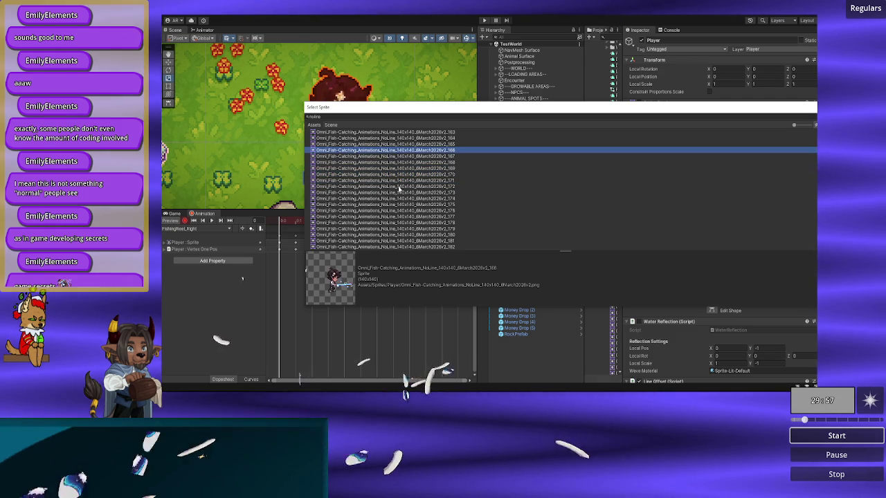
{"action": "key", "text": "Up"}
{"action": "key", "text": "Up"}
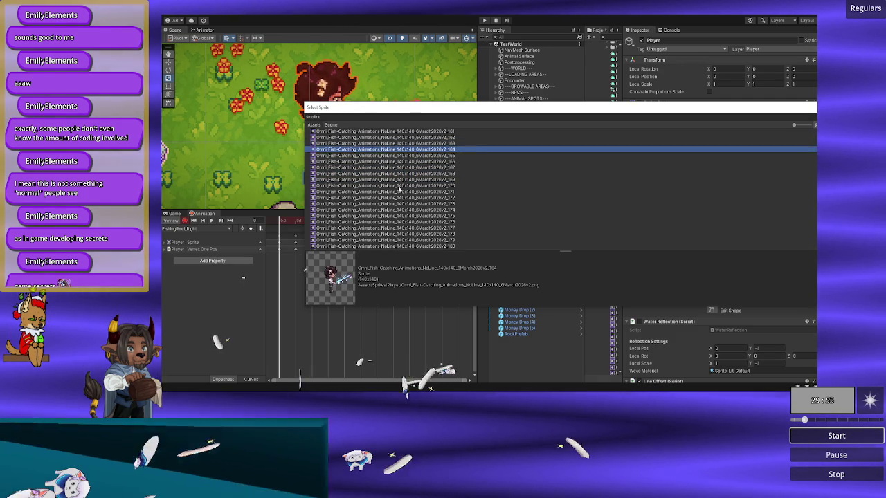
{"action": "key", "text": "Down"}
{"action": "key", "text": "Down"}
{"action": "key", "text": "Down"}
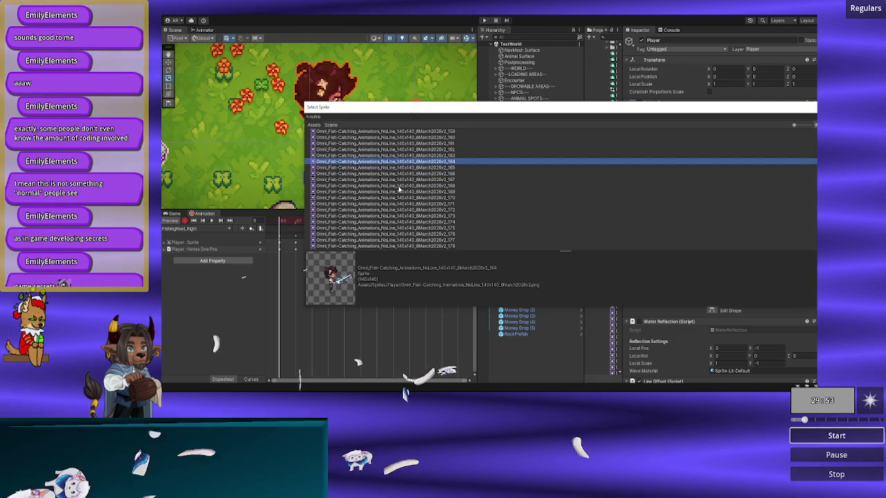
{"action": "key", "text": "Up"}
{"action": "key", "text": "Up"}
{"action": "key", "text": "Up"}
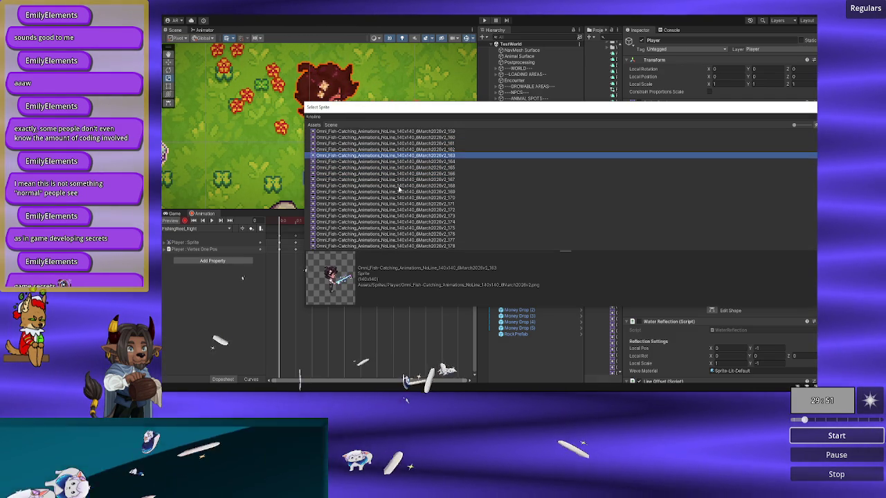
{"action": "key", "text": "Down"}
{"action": "key", "text": "Up"}
{"action": "key", "text": "Up"}
{"action": "key", "text": "Down"}
{"action": "key", "text": "Down"}
{"action": "key", "text": "Up"}
{"action": "key", "text": "Up"}
{"action": "key", "text": "Up"}
{"action": "key", "text": "Down"}
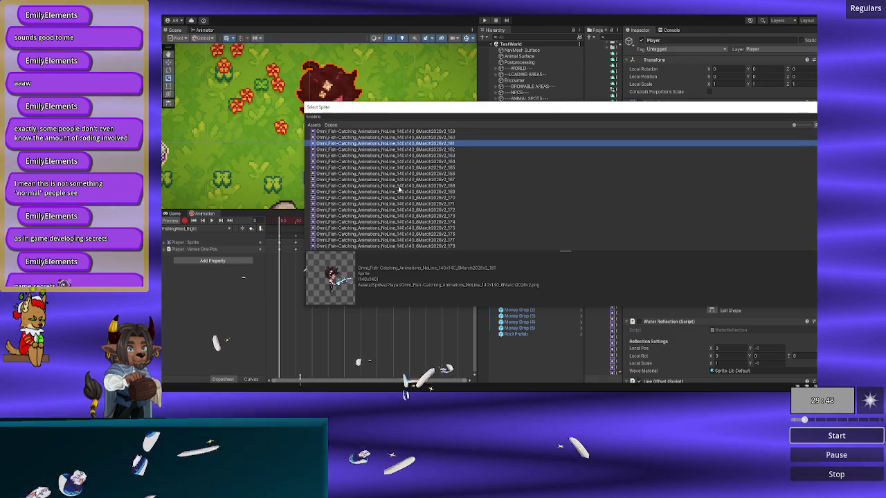
{"action": "key", "text": "Down"}
{"action": "key", "text": "Down"}
{"action": "key", "text": "Up"}
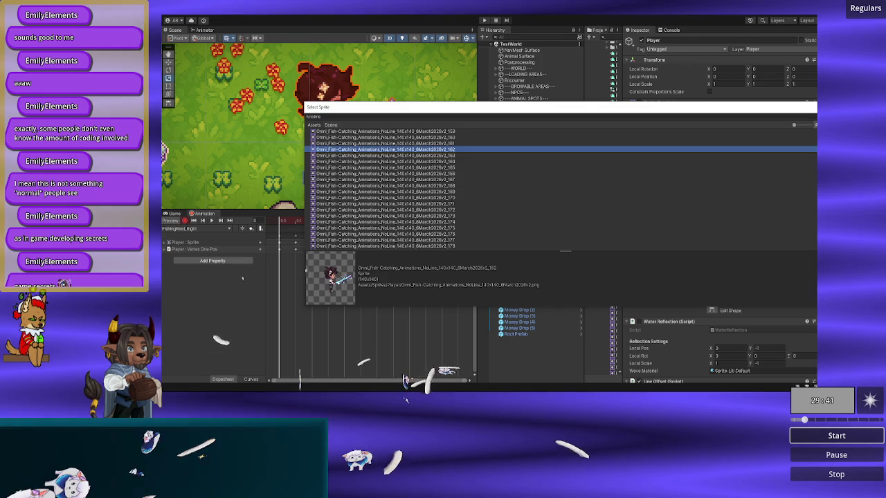
{"action": "key", "text": "Return"}
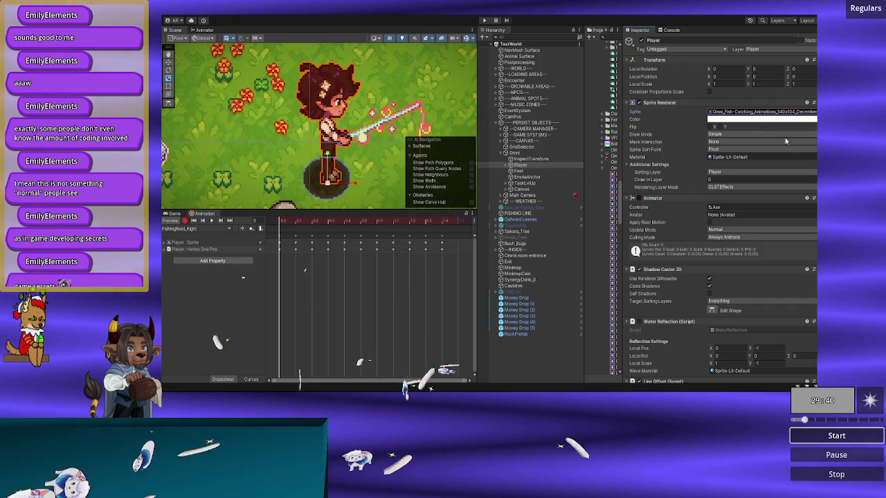
- Try NoLine slices 162 and 161 by search, then assign slice _163 instead
{"action": "left_click", "coordinate": [793, 113]}
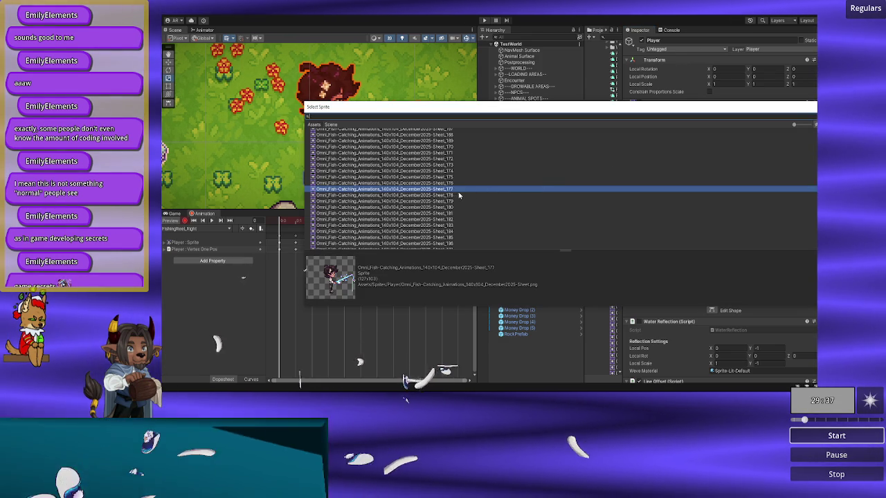
{"action": "type", "text": "_162"}
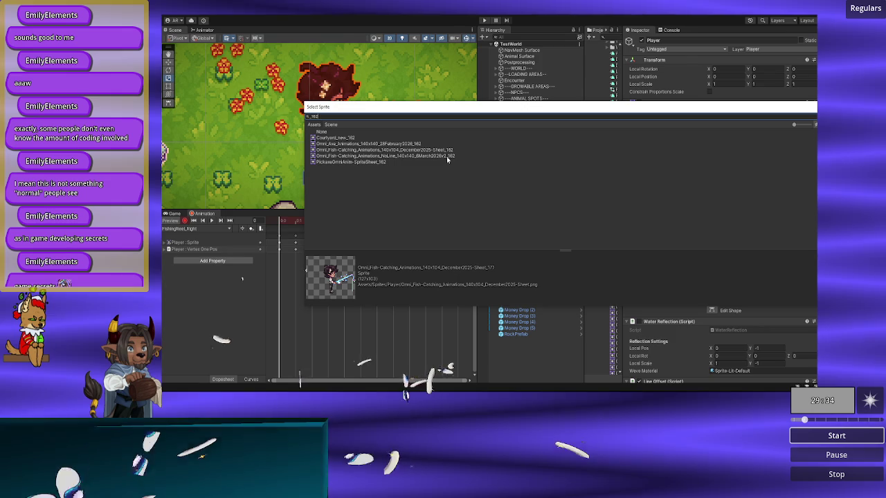
{"action": "left_click", "coordinate": [448, 157]}
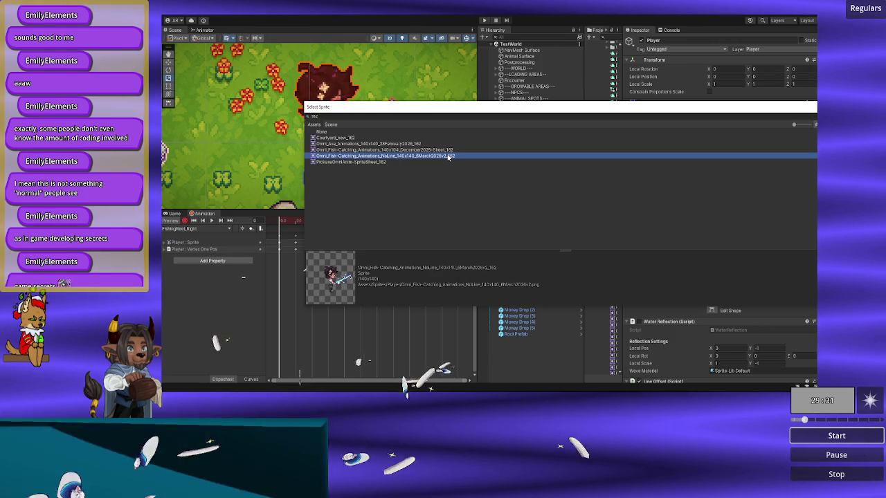
{"action": "left_click", "coordinate": [426, 117]}
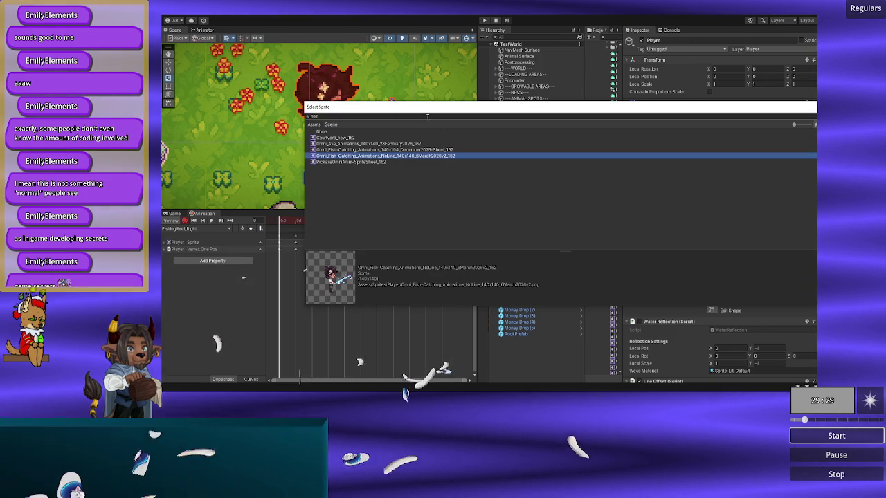
{"action": "type", "text": "161"}
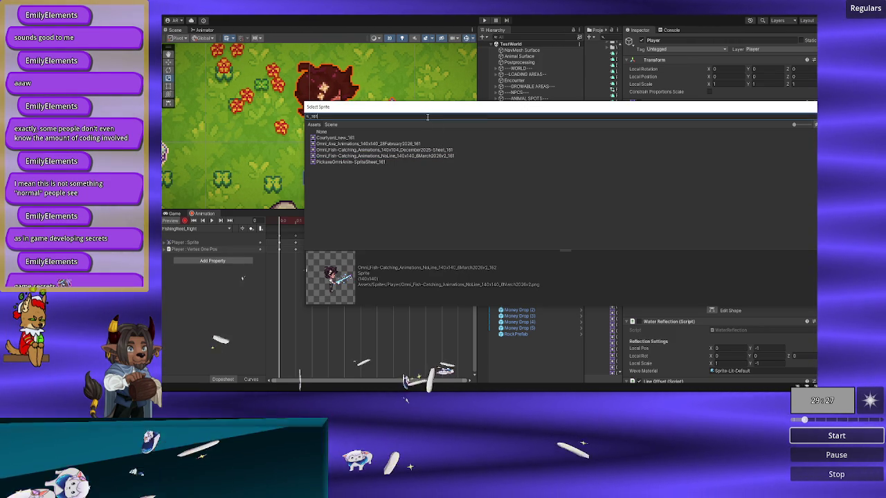
{"action": "left_click", "coordinate": [425, 156]}
{"action": "left_click", "coordinate": [411, 116]}
{"action": "left_click", "coordinate": [412, 117]}
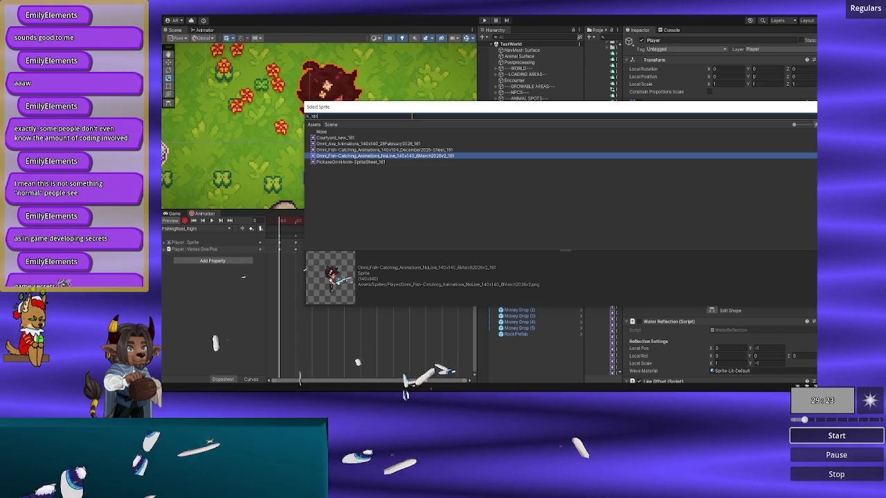
{"action": "key", "text": "BackSpace"}
{"action": "type", "text": "3"}
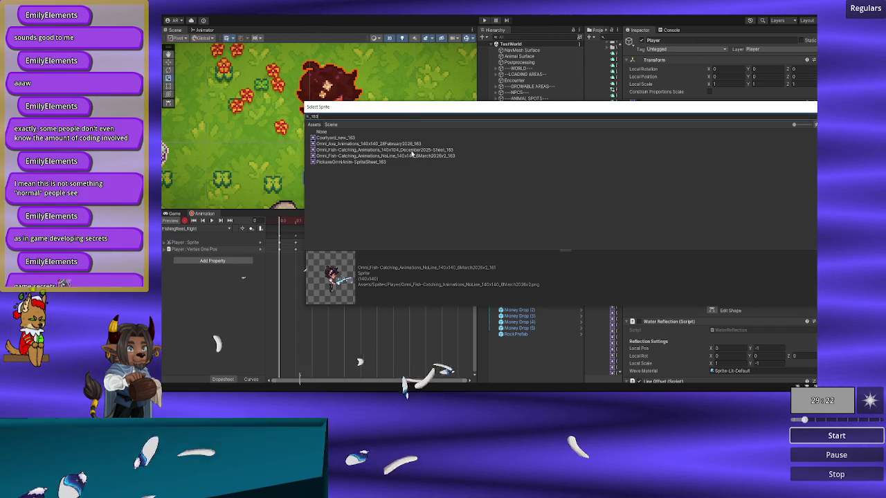
{"action": "left_click", "coordinate": [411, 156]}
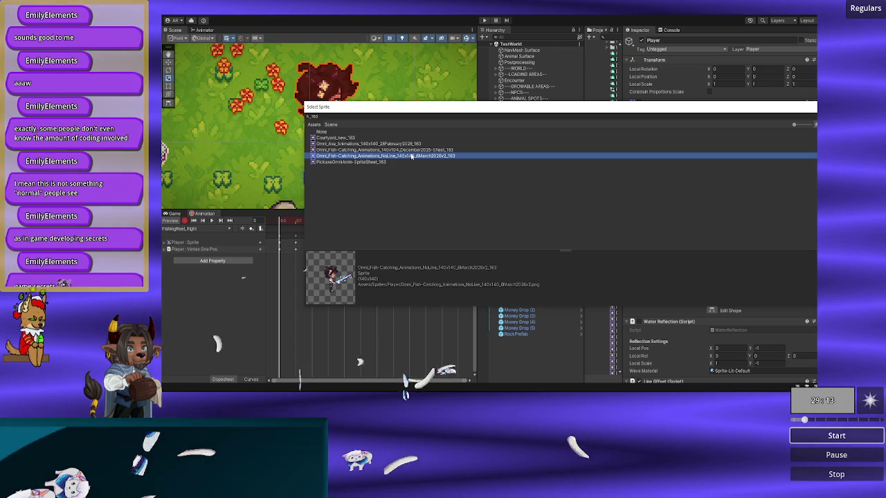
{"action": "double_click", "coordinate": [411, 156]}
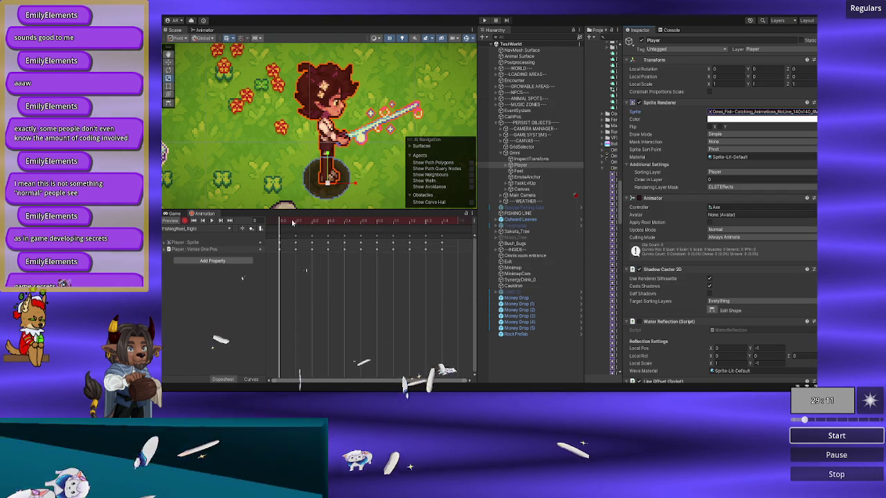
- Assign NoLine slice 164 to the current FishingReel_Right keyframe after comparing slices 163–166
{"action": "mouse_move", "coordinate": [296, 222]}
{"action": "left_mouse_down"}
{"action": "mouse_move", "coordinate": [281, 222]}
{"action": "mouse_move", "coordinate": [294, 221]}
{"action": "left_mouse_up"}
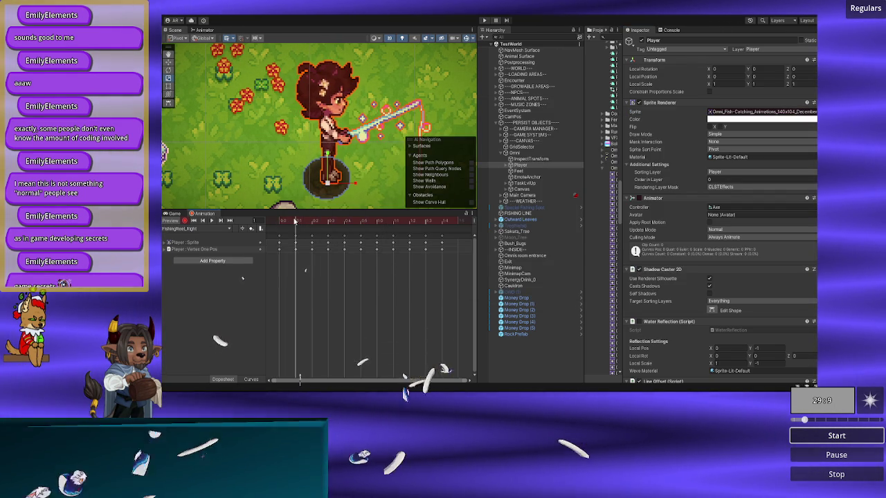
{"action": "left_click", "coordinate": [814, 112]}
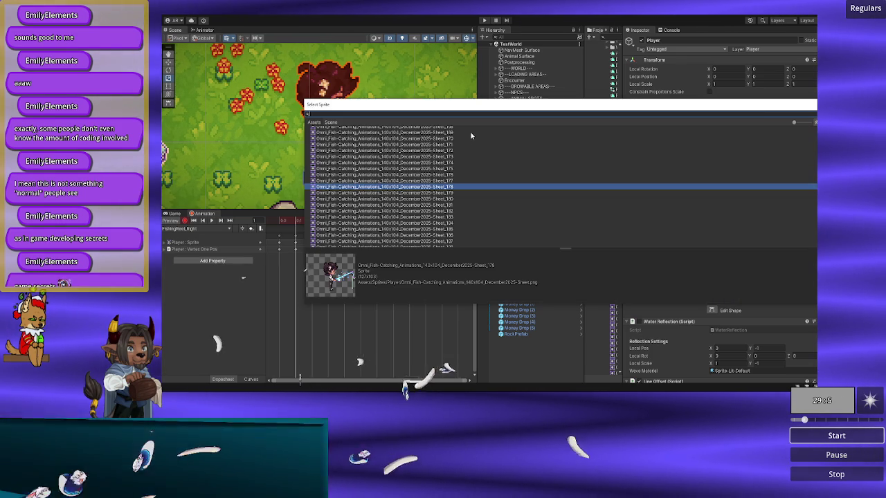
{"action": "type", "text": "Om"}
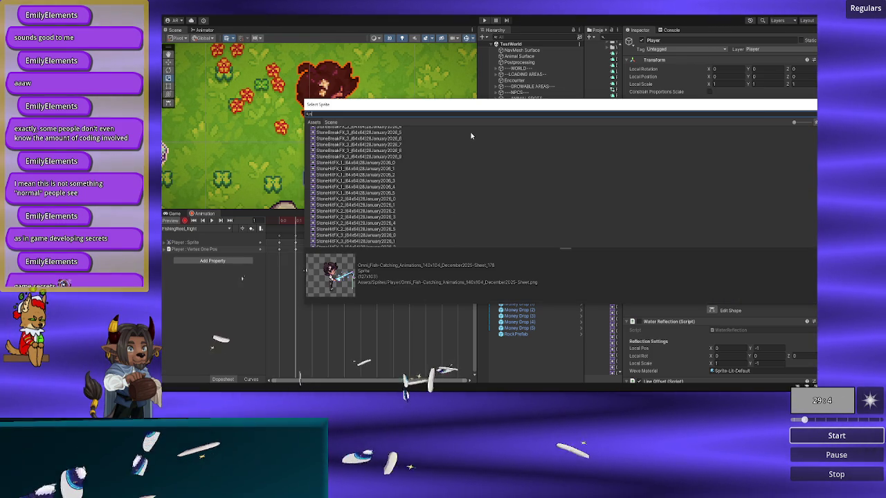
{"action": "type", "text": "line"}
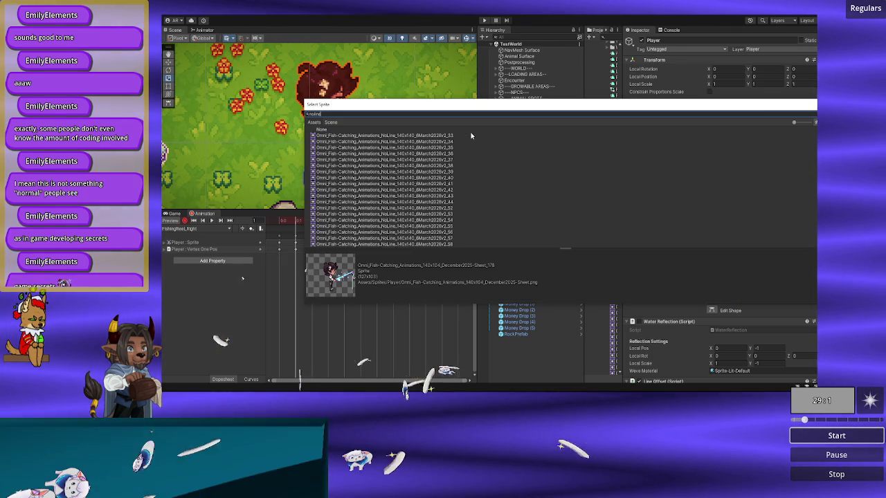
{"action": "scroll", "coordinate": [410, 169], "scroll_direction": "down", "scroll_amount": 5}
{"action": "scroll", "coordinate": [410, 168], "scroll_direction": "down", "scroll_amount": 10}
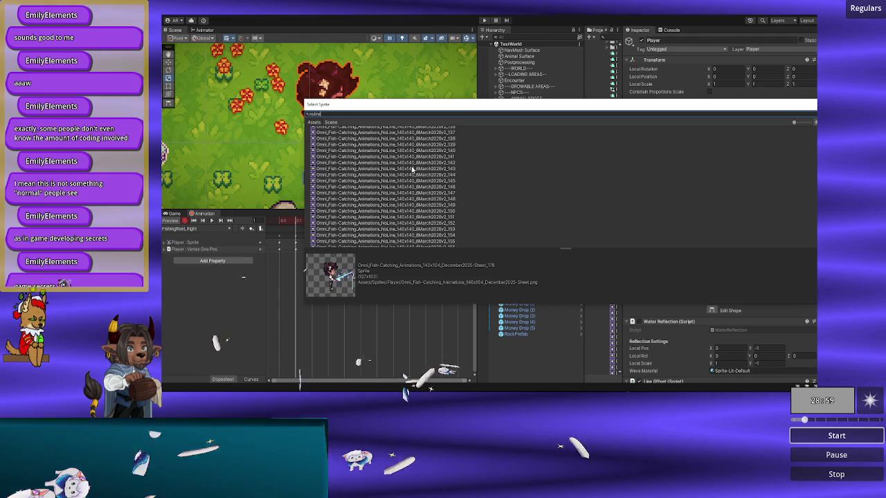
{"action": "left_click", "coordinate": [411, 170]}
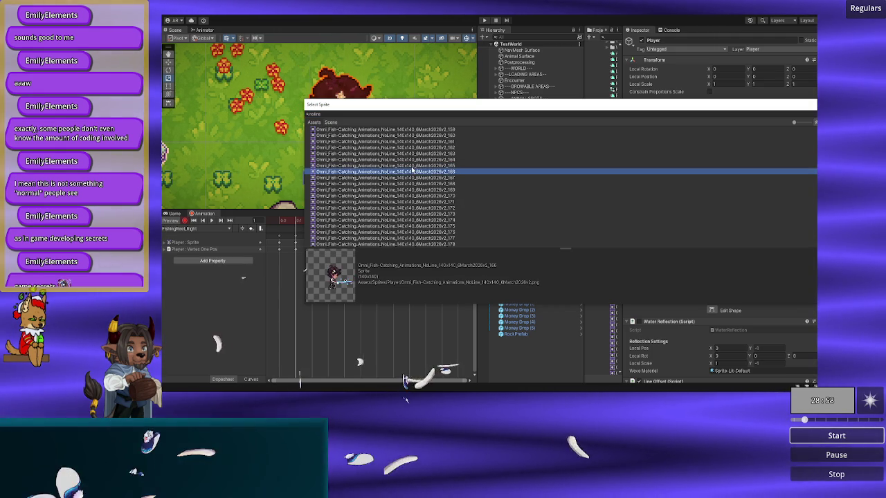
{"action": "key", "text": "Up"}
{"action": "key", "text": "Up"}
{"action": "key", "text": "Up"}
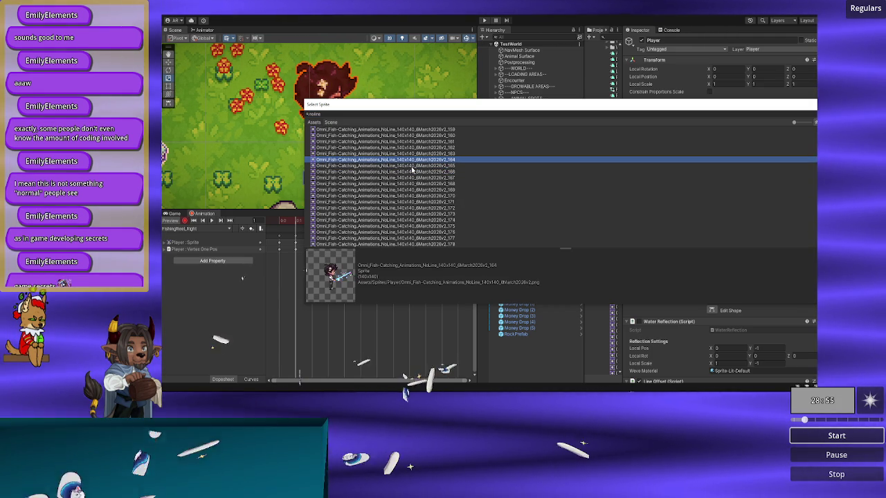
{"action": "key", "text": "Down"}
{"action": "key", "text": "Return"}
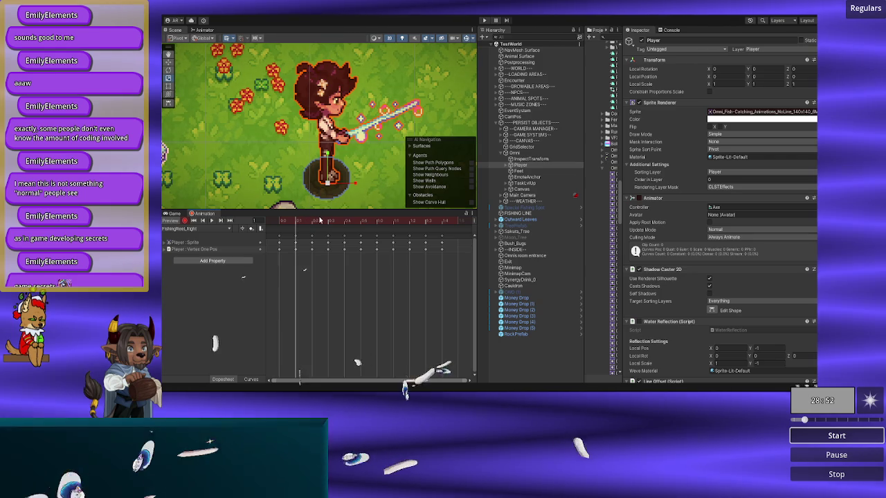
- Set frame 2 to NoLine slice 183 and advance the preview to frame 3
{"action": "mouse_move", "coordinate": [319, 221]}
{"action": "left_mouse_down"}
{"action": "mouse_move", "coordinate": [284, 221]}
{"action": "mouse_move", "coordinate": [310, 220]}
{"action": "left_mouse_up"}
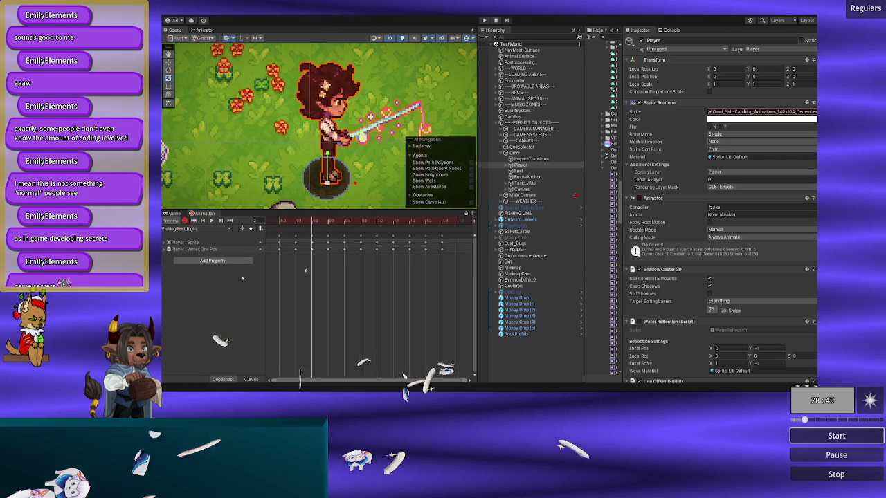
{"action": "left_click", "coordinate": [814, 112]}
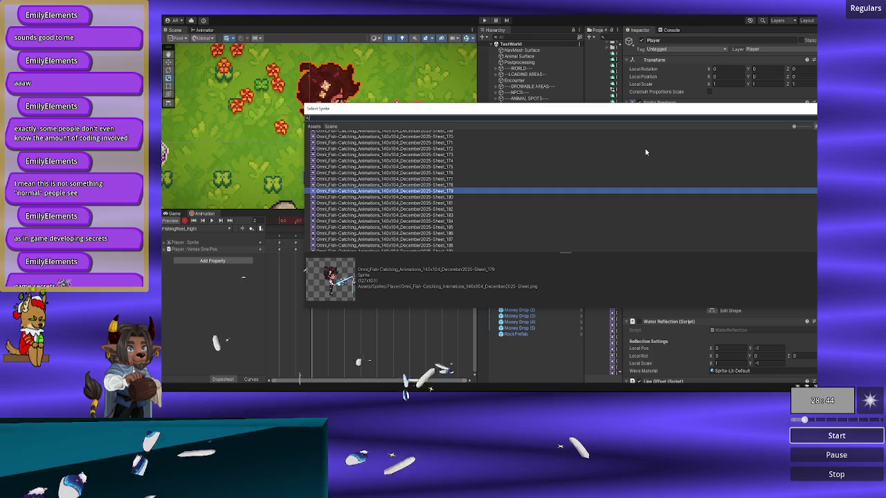
{"action": "type", "text": "183"}
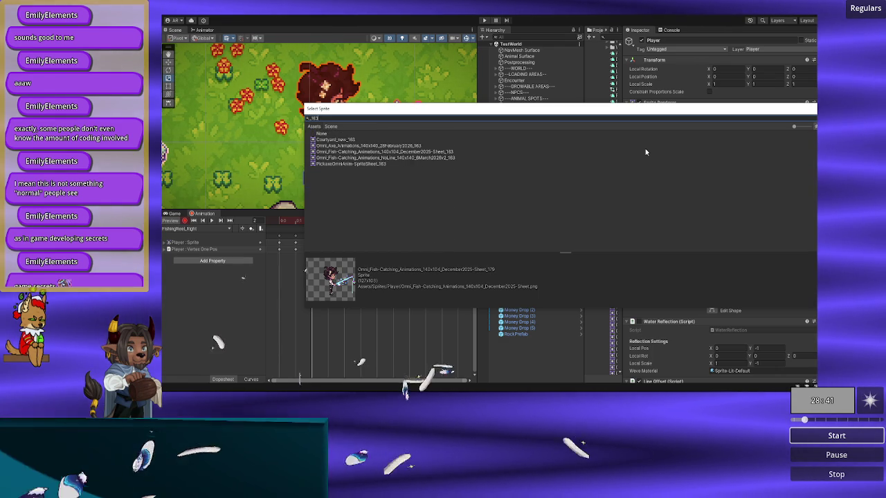
{"action": "double_click", "coordinate": [423, 157]}
{"action": "left_click_drag", "start_coordinate": [316, 226], "coordinate": [328, 226]}
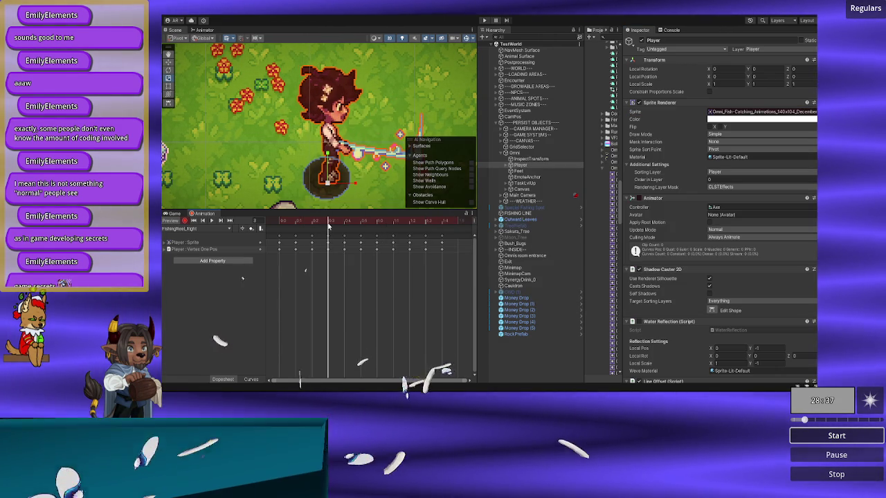
{"action": "left_click", "coordinate": [815, 111]}
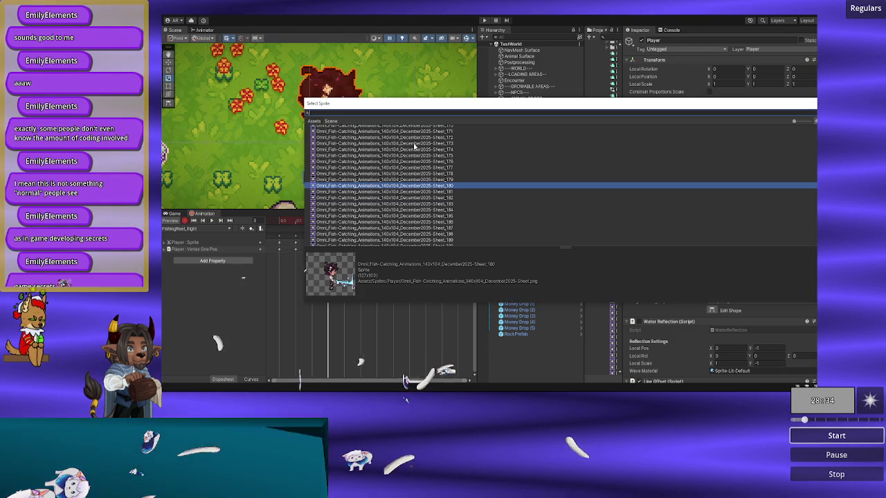
- Search 'noline', compare slice poses and apply NoLine slice 168 to the frame 3 keyframe
{"action": "type", "text": "noline"}
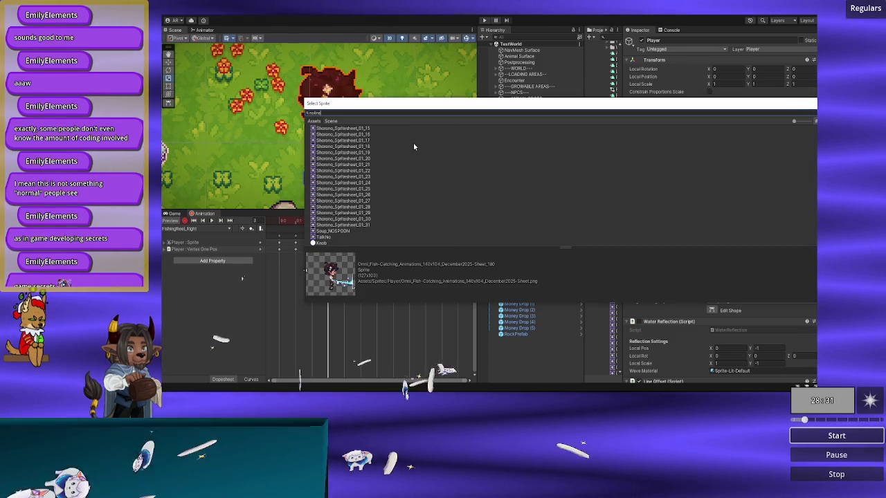
{"action": "scroll", "coordinate": [400, 205], "scroll_direction": "up", "scroll_amount": 10}
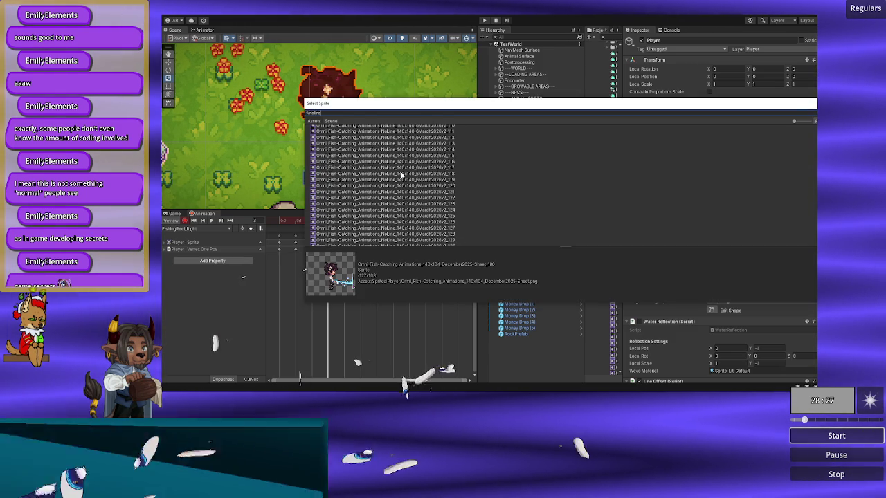
{"action": "scroll", "coordinate": [401, 176], "scroll_direction": "down", "scroll_amount": 8}
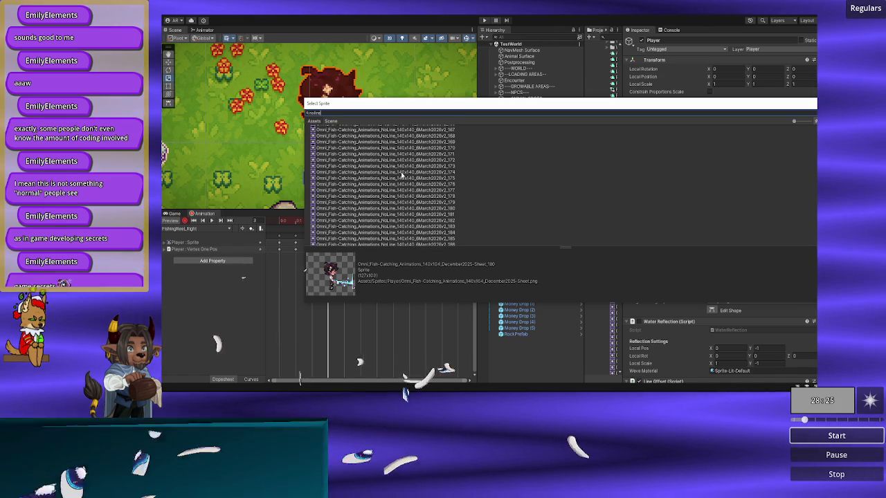
{"action": "left_click", "coordinate": [400, 173]}
{"action": "key", "text": "Down"}
{"action": "key", "text": "Down"}
{"action": "key", "text": "Down"}
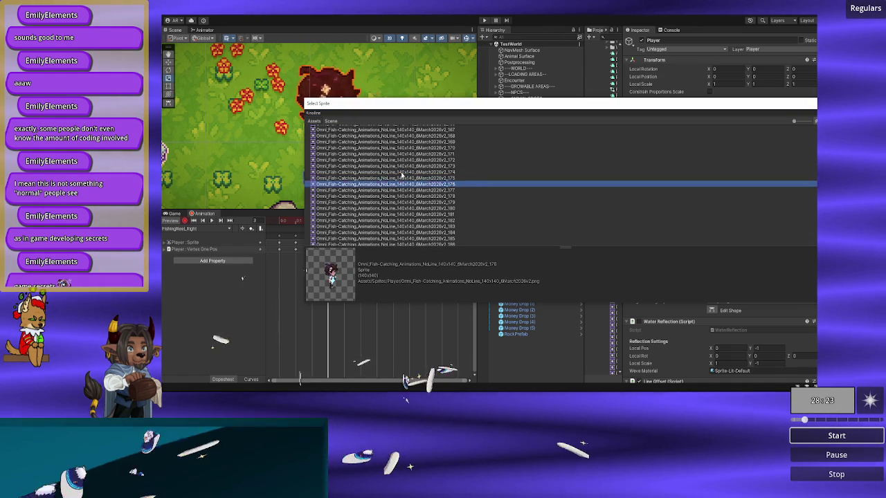
{"action": "key", "text": "Down"}
{"action": "key", "text": "Down"}
{"action": "key", "text": "Down"}
{"action": "key", "text": "Up"}
{"action": "key", "text": "Up"}
{"action": "key", "text": "Up"}
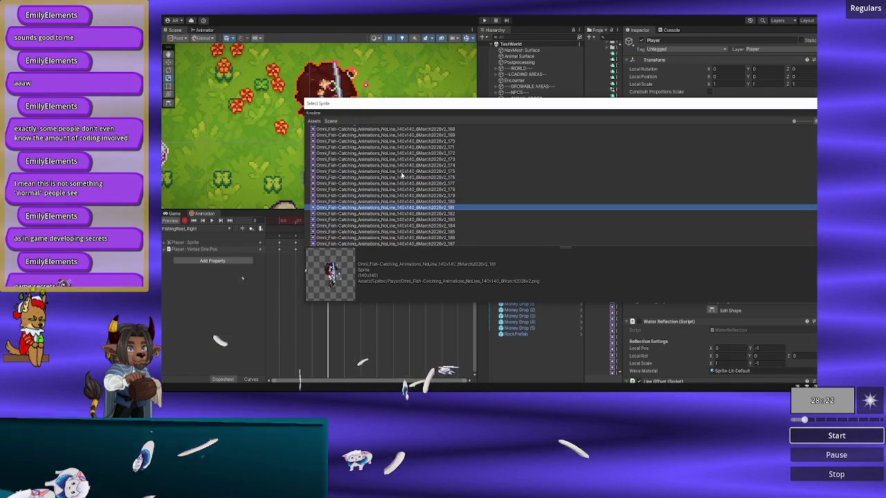
{"action": "key", "text": "Up"}
{"action": "key", "text": "Up"}
{"action": "key", "text": "Up"}
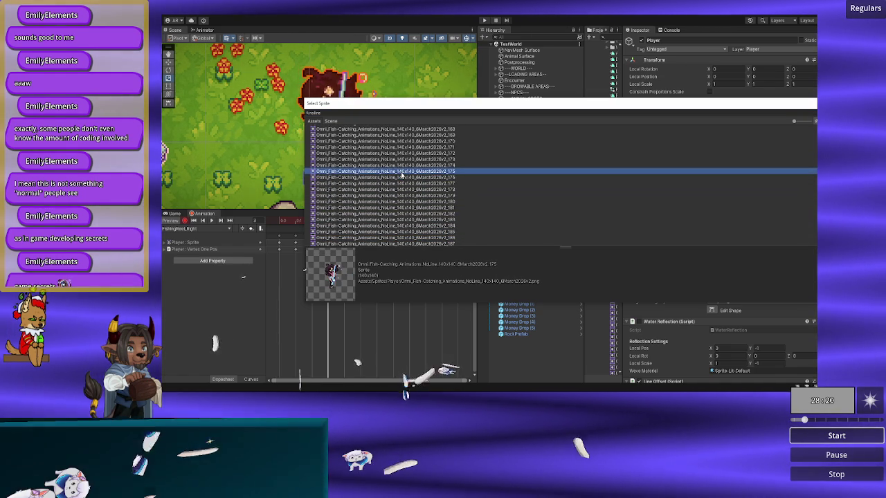
{"action": "key", "text": "Down"}
{"action": "key", "text": "Down"}
{"action": "key", "text": "Down"}
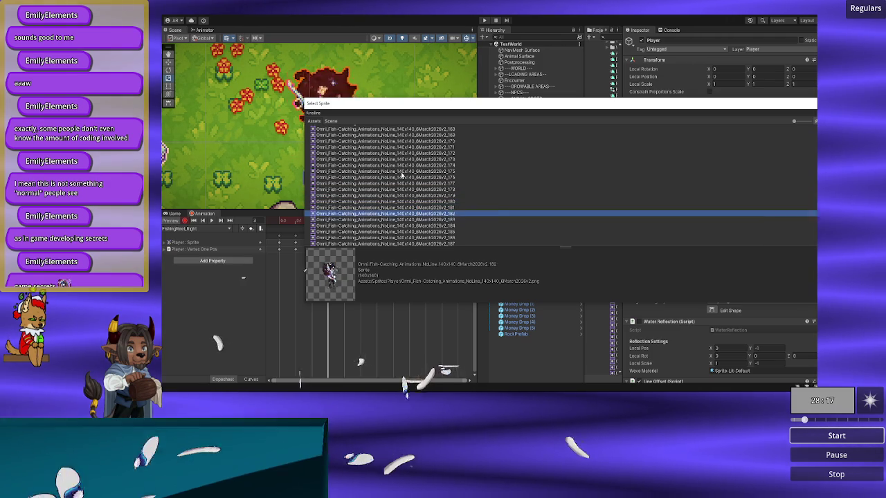
{"action": "key", "text": "Up"}
{"action": "key", "text": "Up"}
{"action": "key", "text": "Up"}
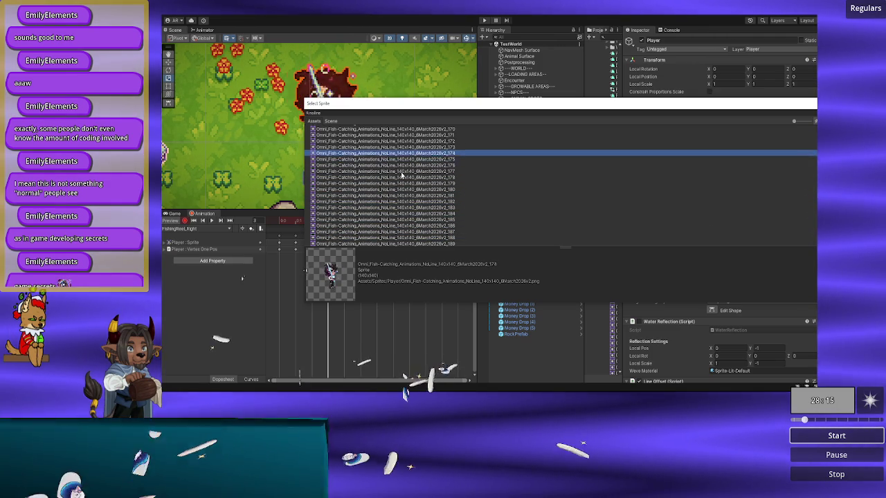
{"action": "key", "text": "Up"}
{"action": "key", "text": "Up"}
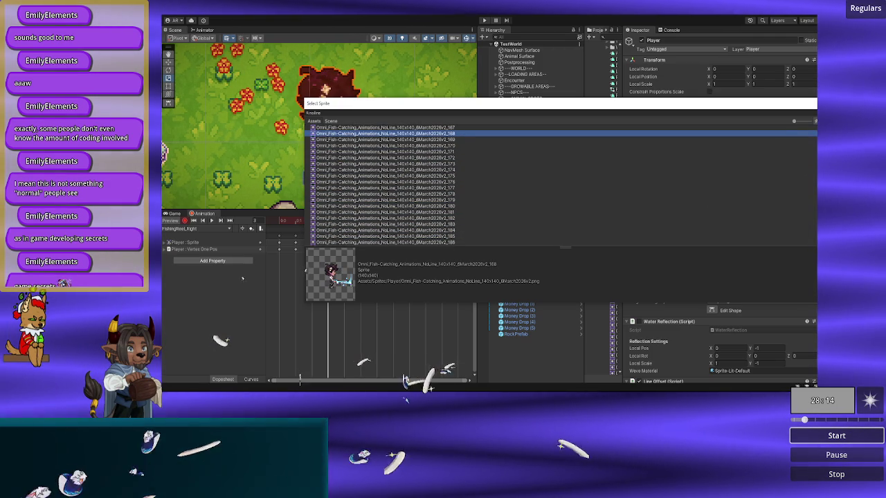
{"action": "key", "text": "Return"}
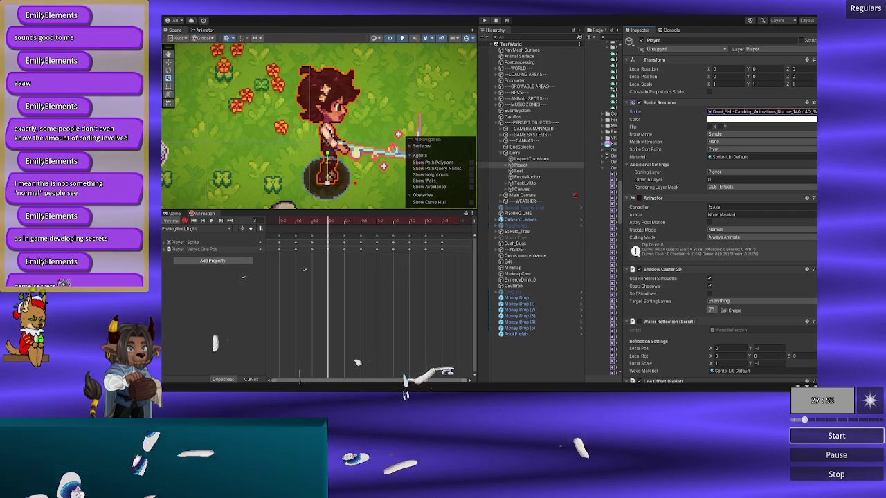
- Recheck frame 3 against neighbouring slices, keep slice 168, and move the preview to frame 4
{"action": "left_click", "coordinate": [814, 111]}
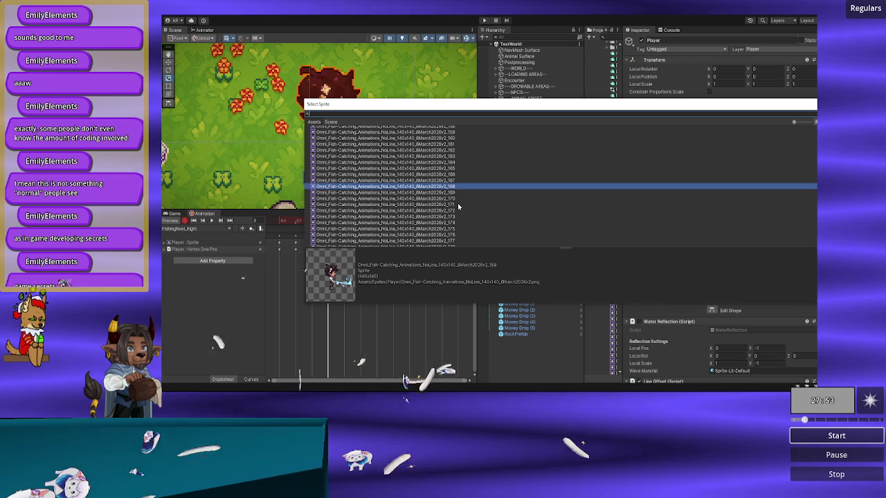
{"action": "key", "text": "Down"}
{"action": "key", "text": "Up"}
{"action": "key", "text": "Up"}
{"action": "key", "text": "Up"}
{"action": "key", "text": "Up"}
{"action": "key", "text": "Down"}
{"action": "key", "text": "Down"}
{"action": "key", "text": "Down"}
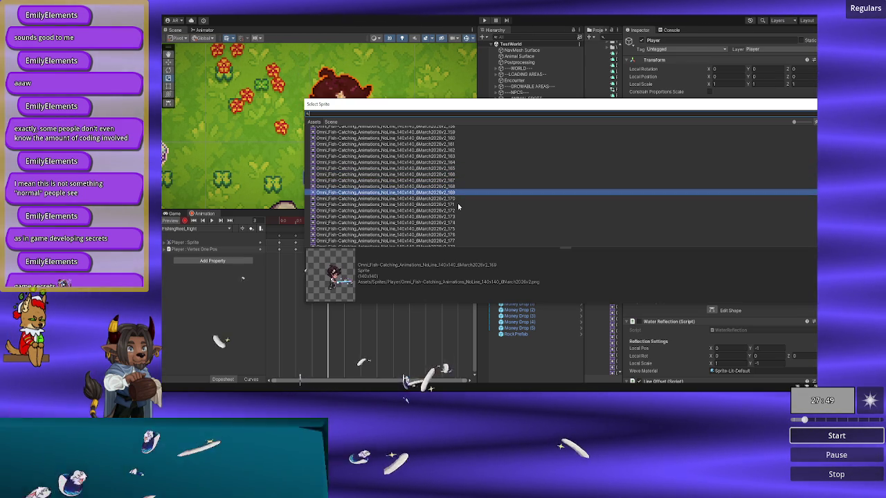
{"action": "key", "text": "Down"}
{"action": "key", "text": "Down"}
{"action": "key", "text": "Down"}
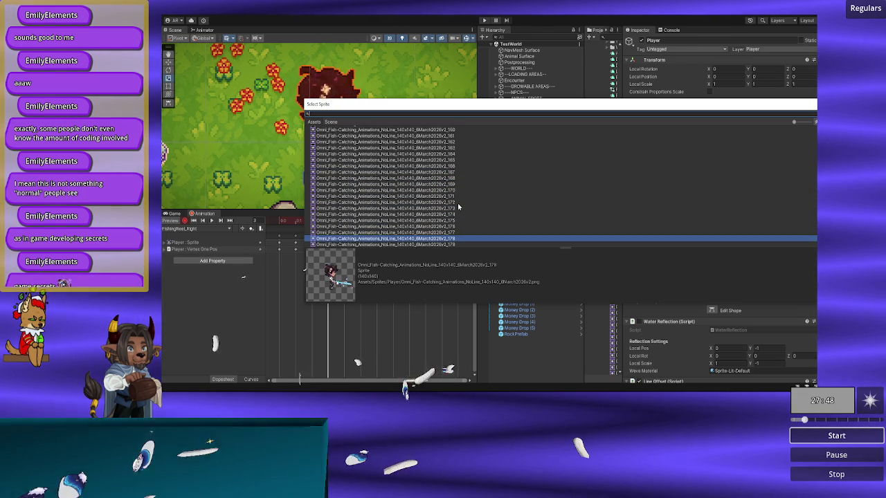
{"action": "key", "text": "Up"}
{"action": "key", "text": "Up"}
{"action": "key", "text": "Up"}
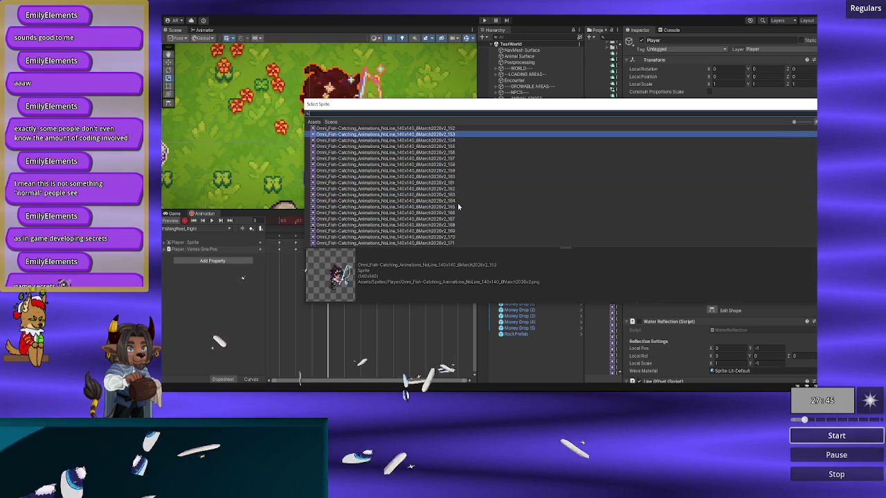
{"action": "key", "text": "Down"}
{"action": "key", "text": "Down"}
{"action": "key", "text": "Down"}
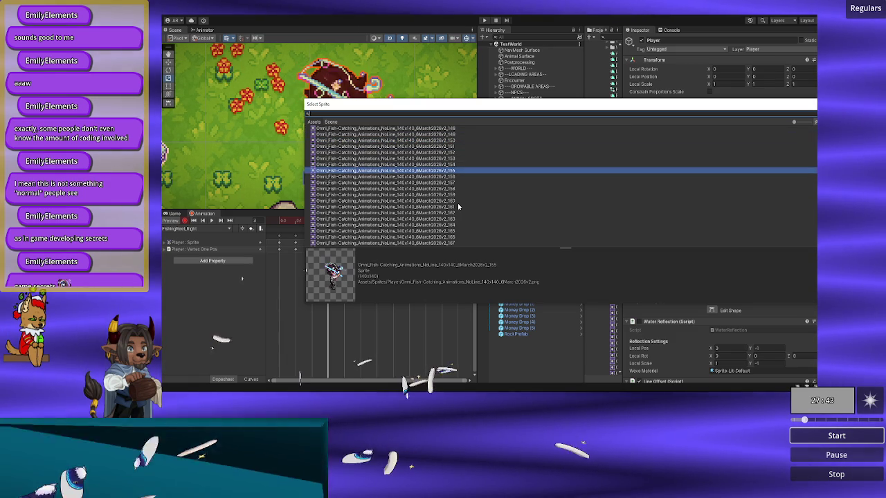
{"action": "key", "text": "Down"}
{"action": "key", "text": "Down"}
{"action": "key", "text": "Down"}
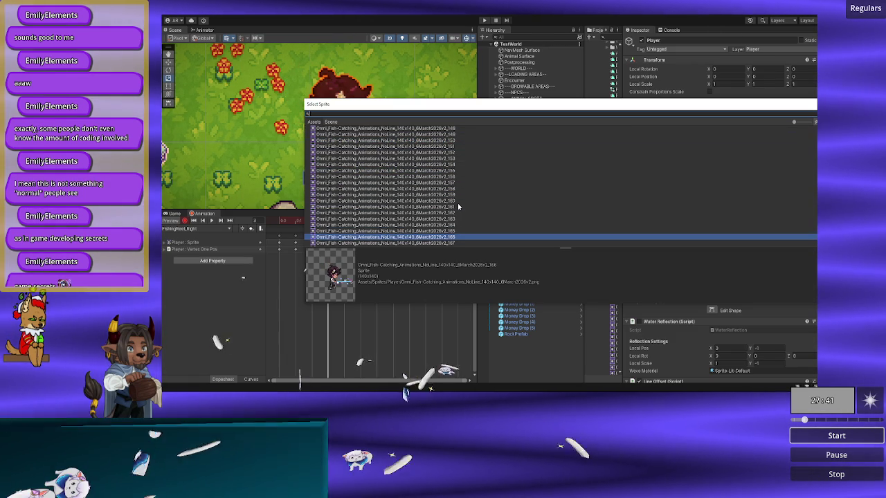
{"action": "key", "text": "Down"}
{"action": "key", "text": "Down"}
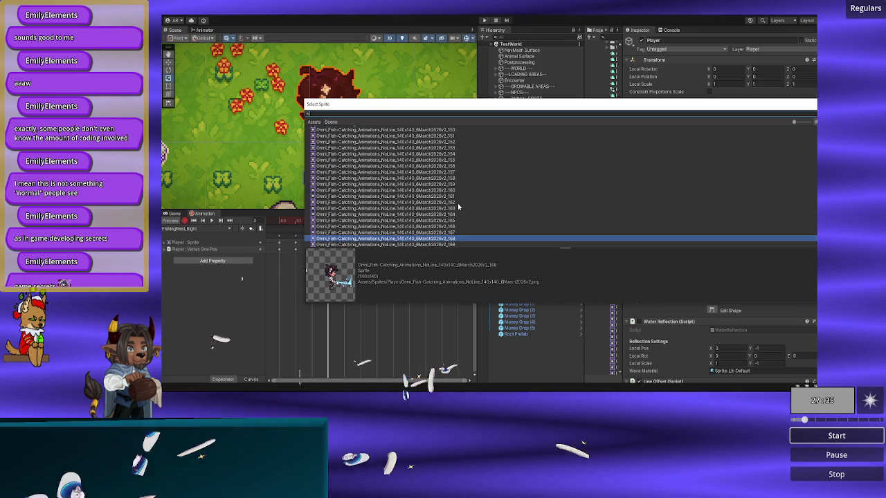
{"action": "key", "text": "Return"}
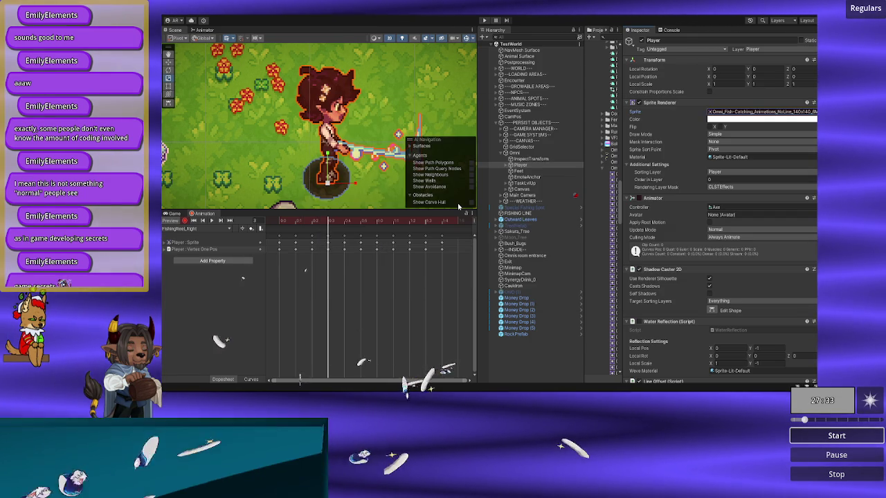
{"action": "left_click", "coordinate": [337, 223]}
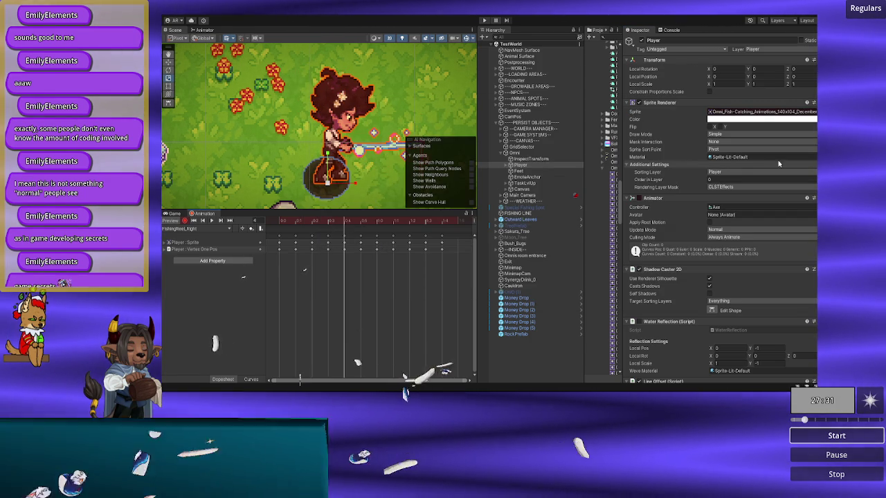
{"action": "left_click", "coordinate": [813, 112]}
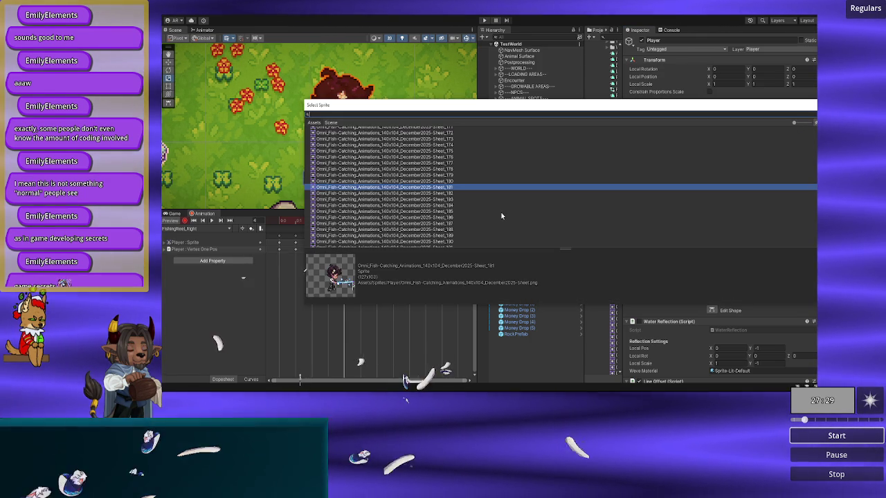
- Search 'noline' and browse earlier NoLine slices around 101–108 for the frame 4 pose
{"action": "scroll", "coordinate": [501, 216], "scroll_direction": "down", "scroll_amount": 5}
{"action": "type", "text": "noline"}
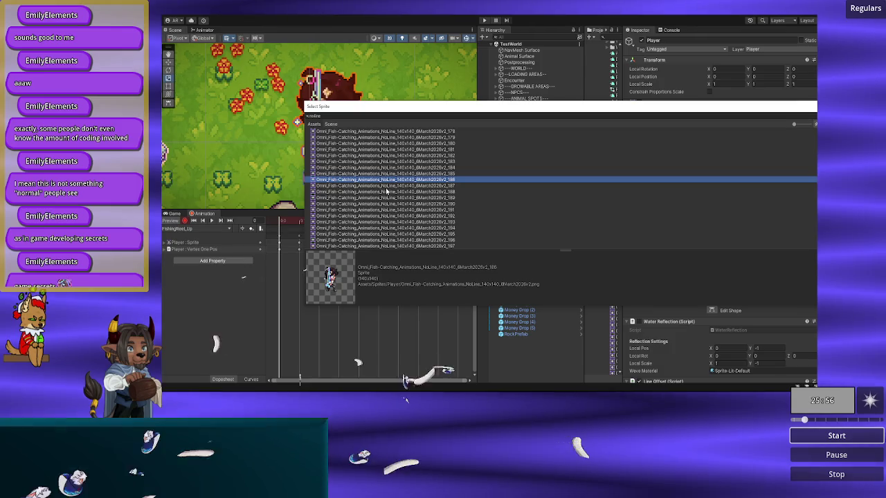
{"action": "scroll", "coordinate": [415, 187], "scroll_direction": "down", "scroll_amount": 3}
{"action": "left_click", "coordinate": [386, 142]}
{"action": "key", "text": "Down"}
{"action": "key", "text": "Down"}
{"action": "key", "text": "Down"}
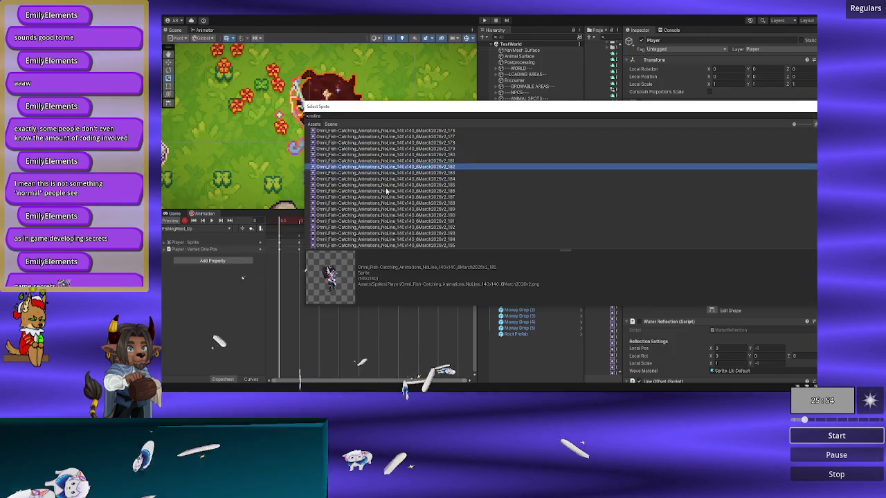
{"action": "key", "text": "Up"}
{"action": "key", "text": "Up"}
{"action": "key", "text": "Up"}
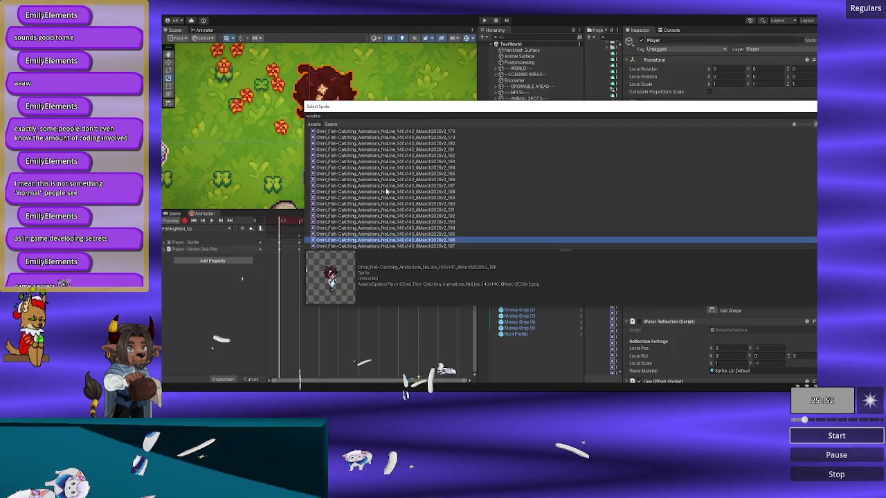
{"action": "key", "text": "Up"}
{"action": "key", "text": "Up"}
{"action": "key", "text": "Up"}
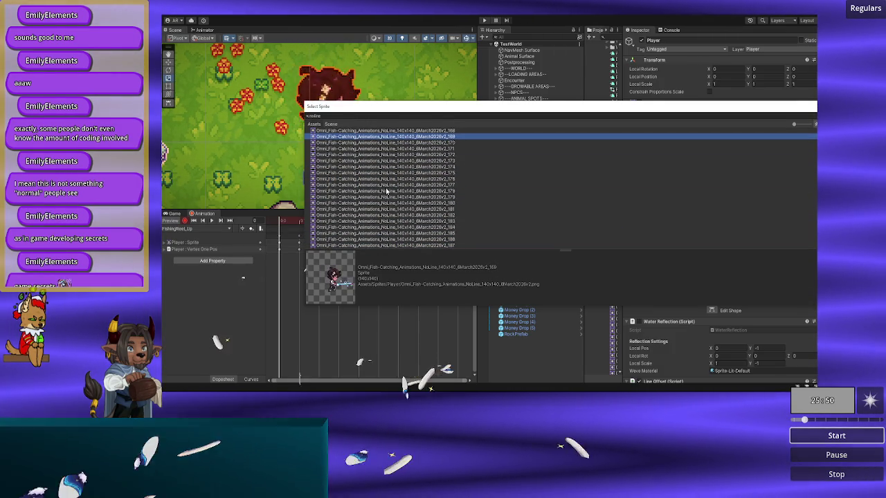
{"action": "key", "text": "Up"}
{"action": "key", "text": "Up"}
{"action": "key", "text": "Up"}
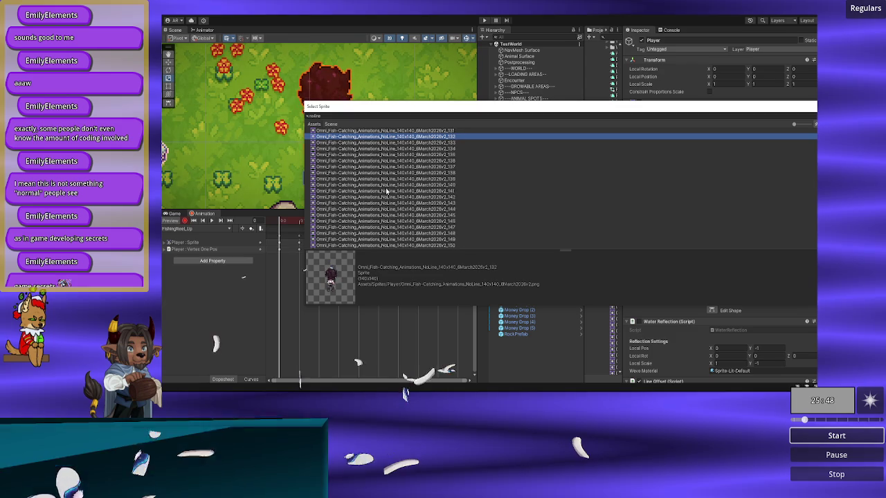
{"action": "key", "text": "Up"}
{"action": "key", "text": "Up"}
{"action": "key", "text": "Up"}
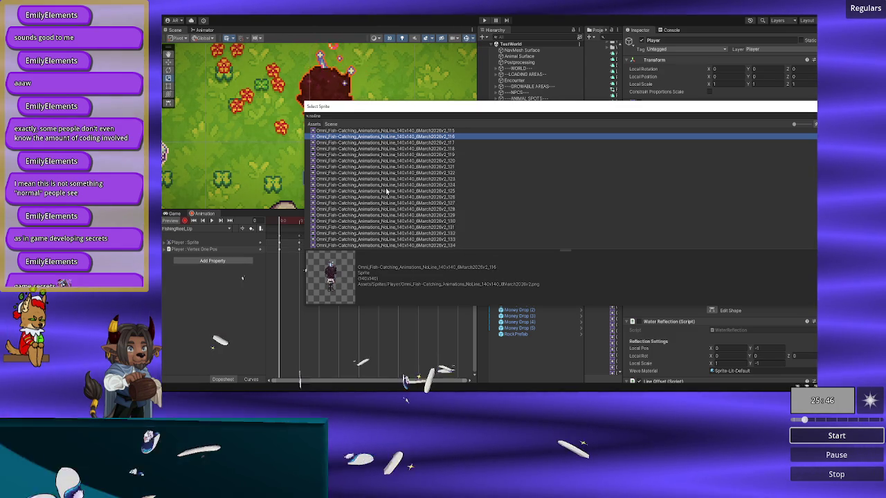
{"action": "key", "text": "Up"}
{"action": "key", "text": "Up"}
{"action": "key", "text": "Up"}
{"action": "key", "text": "Down"}
{"action": "key", "text": "Down"}
{"action": "key", "text": "Down"}
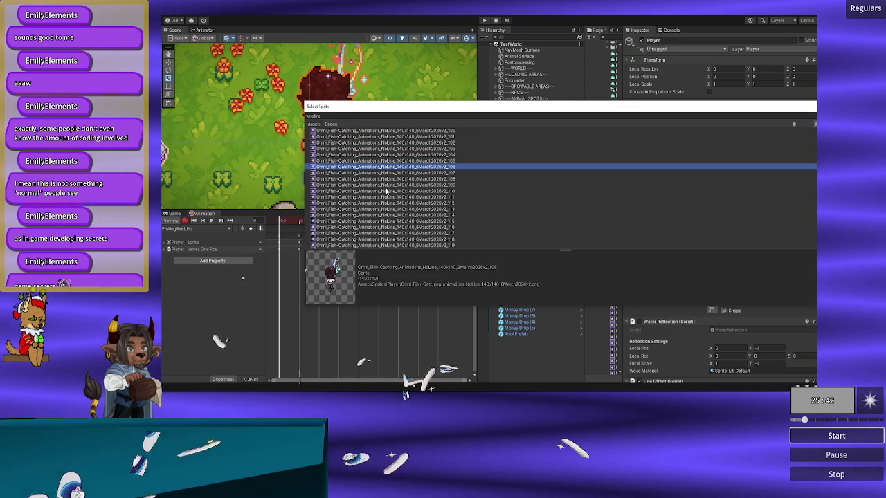
{"action": "key", "text": "Down"}
{"action": "key", "text": "Down"}
{"action": "key", "text": "Down"}
{"action": "key", "text": "Up"}
{"action": "key", "text": "Up"}
{"action": "key", "text": "Up"}
{"action": "key", "text": "Up"}
{"action": "key", "text": "Down"}
{"action": "key", "text": "Down"}
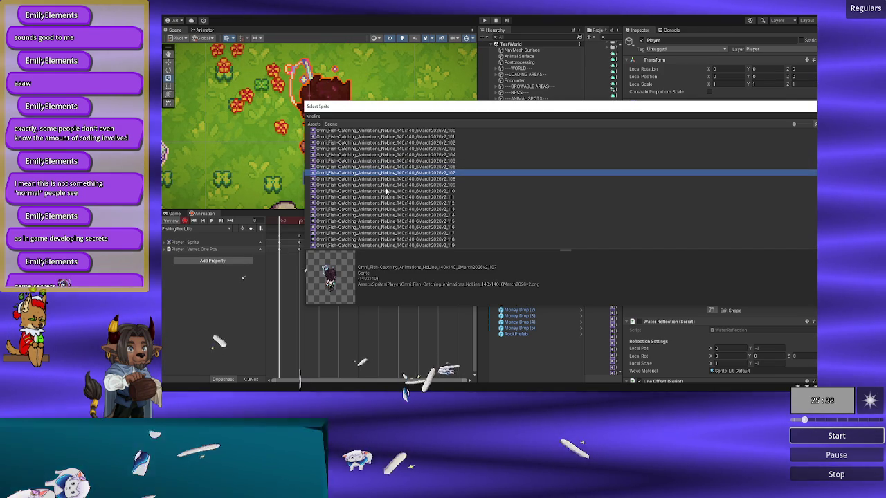
{"action": "key", "text": "Up"}
{"action": "key", "text": "Up"}
{"action": "key", "text": "Up"}
{"action": "key", "text": "Down"}
{"action": "key", "text": "Down"}
{"action": "key", "text": "Down"}
{"action": "key", "text": "Down"}
{"action": "key", "text": "Down"}
{"action": "key", "text": "Down"}
- Browse NoLine slices _111 through _128, then close the chooser without changing the sprite
{"action": "key", "text": "Down"}
{"action": "key", "text": "Down"}
{"action": "key", "text": "Down"}
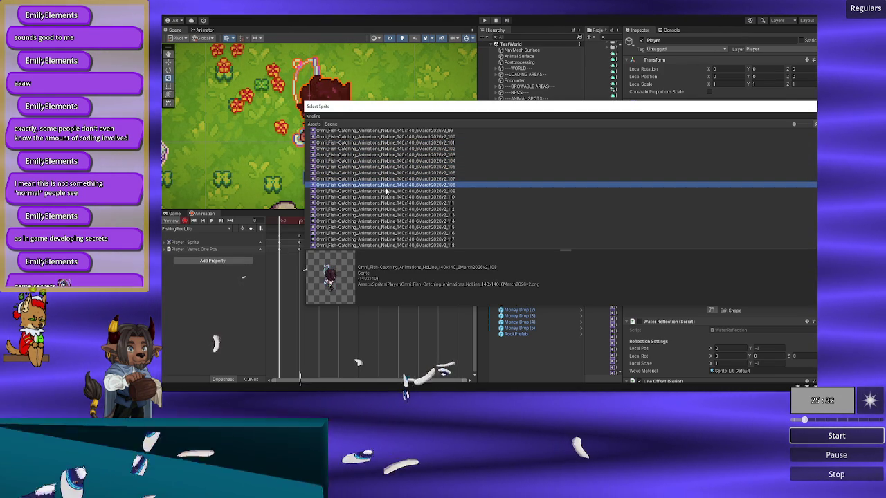
{"action": "key", "text": "Down"}
{"action": "key", "text": "Down"}
{"action": "key", "text": "Down"}
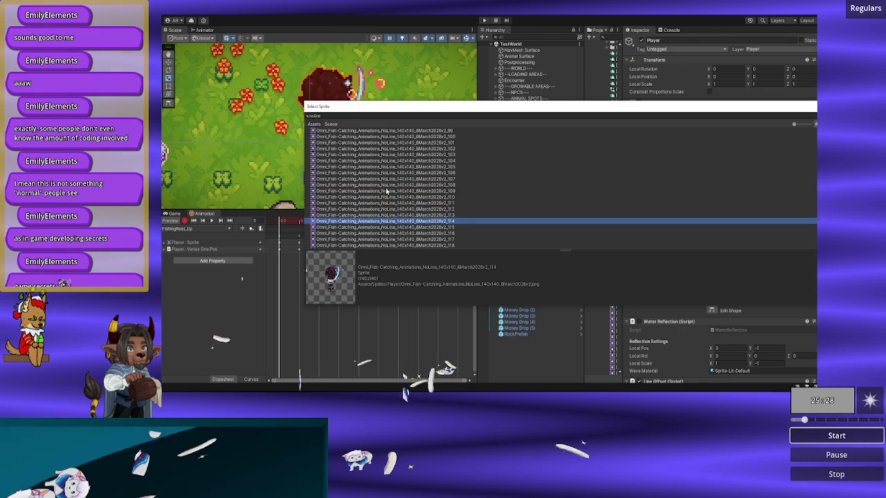
{"action": "key", "text": "Down"}
{"action": "key", "text": "Down"}
{"action": "key", "text": "Down"}
{"action": "key", "text": "Up"}
{"action": "key", "text": "Up"}
{"action": "key", "text": "Up"}
{"action": "key", "text": "Up"}
{"action": "key", "text": "Up"}
{"action": "key", "text": "Down"}
{"action": "key", "text": "Down"}
{"action": "key", "text": "Down"}
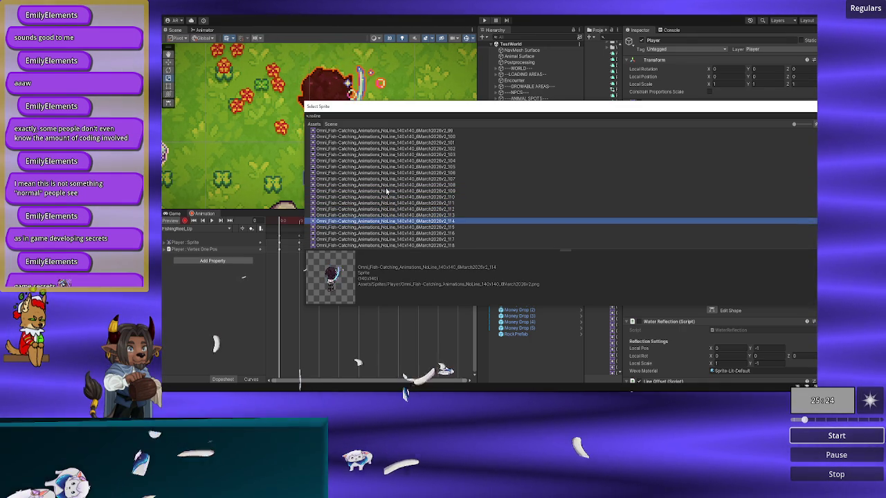
{"action": "key", "text": "Up"}
{"action": "key", "text": "Up"}
{"action": "key", "text": "Up"}
{"action": "key", "text": "Down"}
{"action": "key", "text": "Down"}
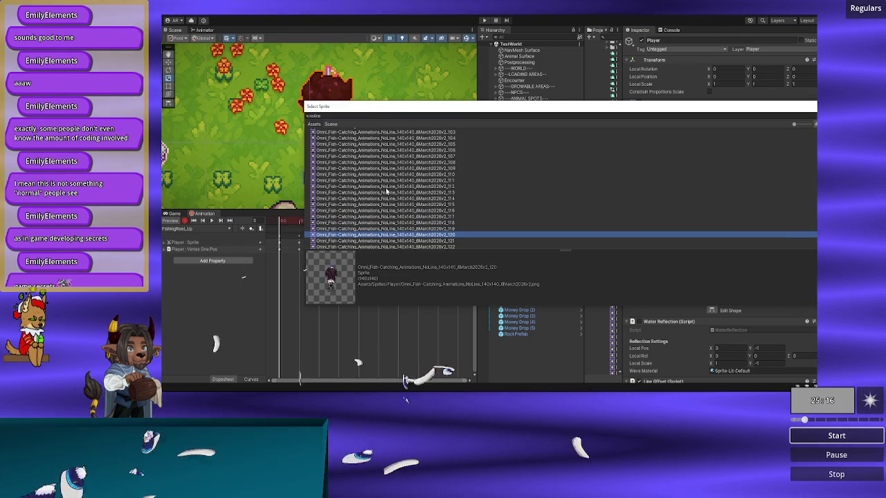
{"action": "key", "text": "Down"}
{"action": "key", "text": "Down"}
{"action": "key", "text": "Down"}
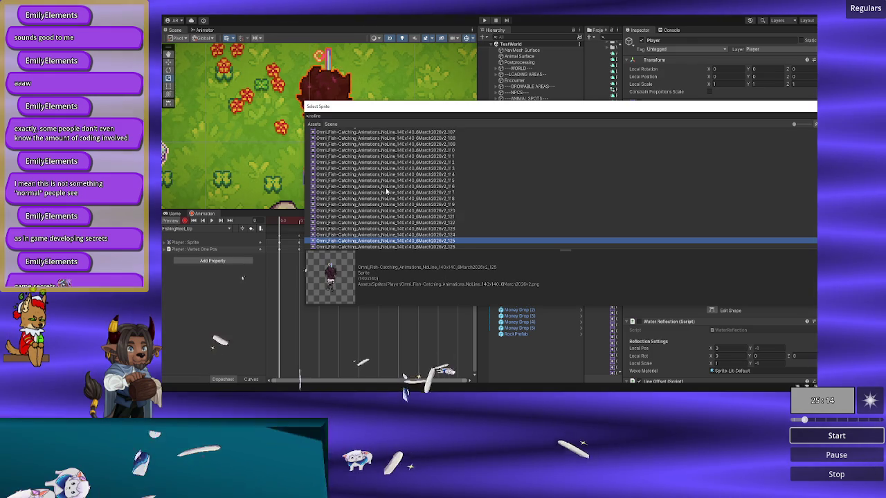
{"action": "key", "text": "Up"}
{"action": "key", "text": "Up"}
{"action": "key", "text": "Up"}
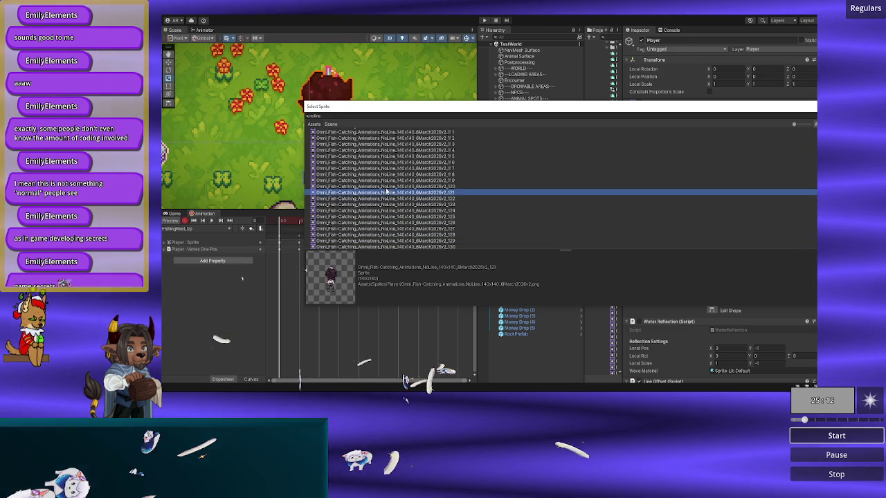
{"action": "key", "text": "Escape"}
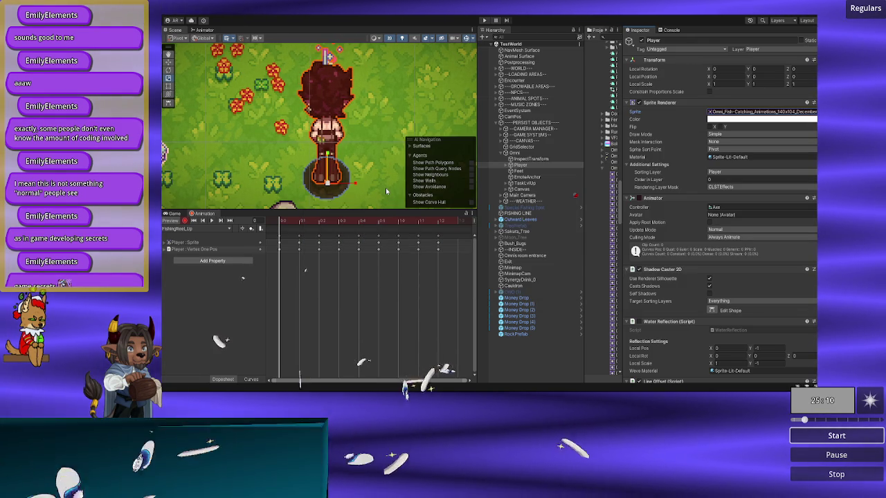
- Assign NoLine _119 to FishingReel_Up frame 0 and _120 to frame 1
{"action": "left_click", "coordinate": [814, 112]}
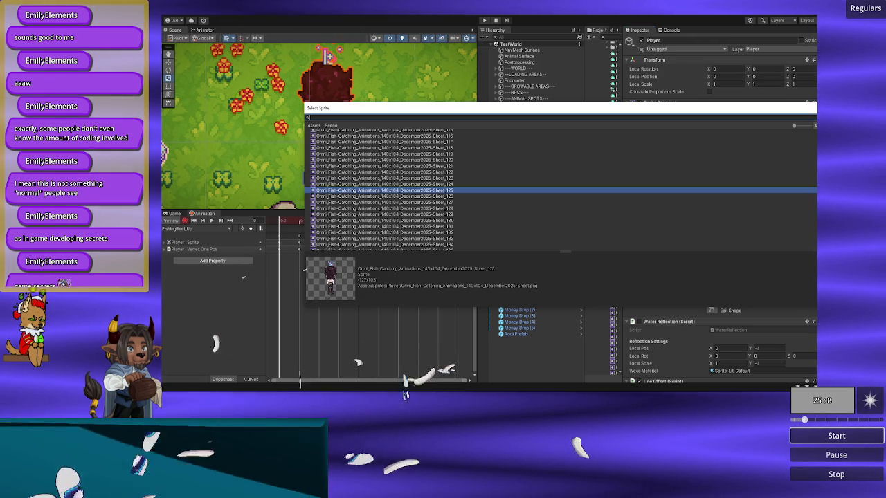
{"action": "type", "text": "119"}
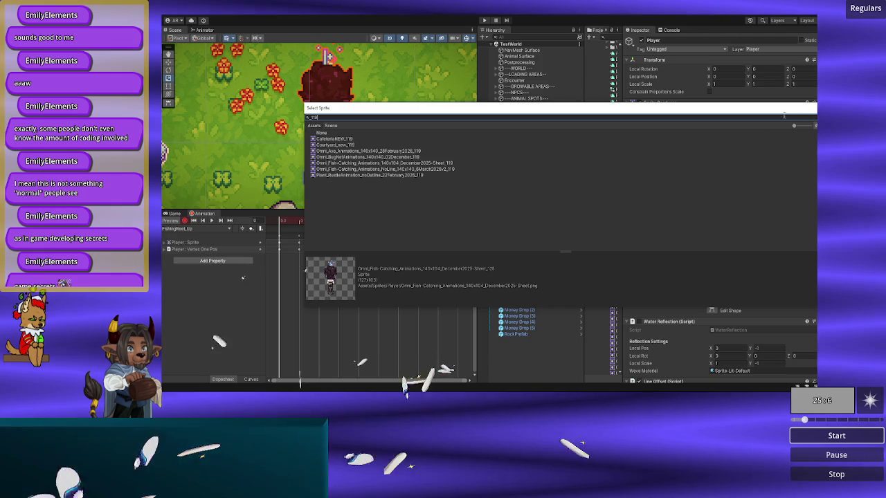
{"action": "double_click", "coordinate": [429, 169]}
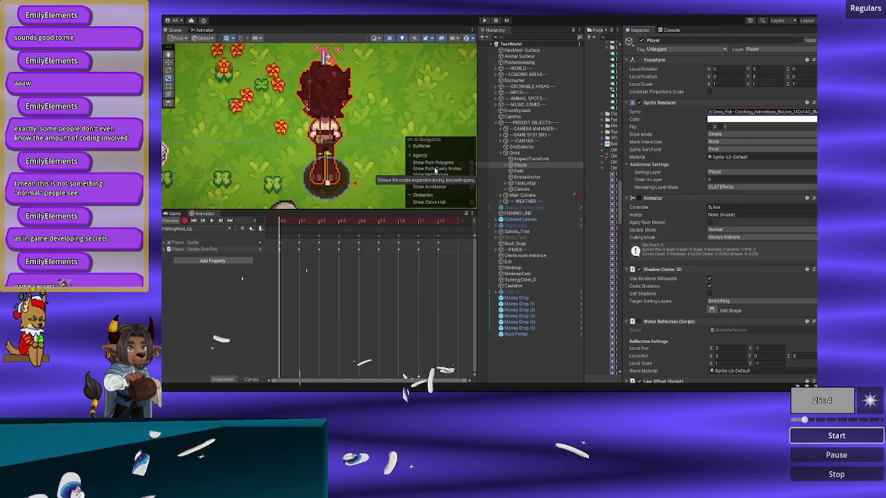
{"action": "left_click", "coordinate": [299, 220]}
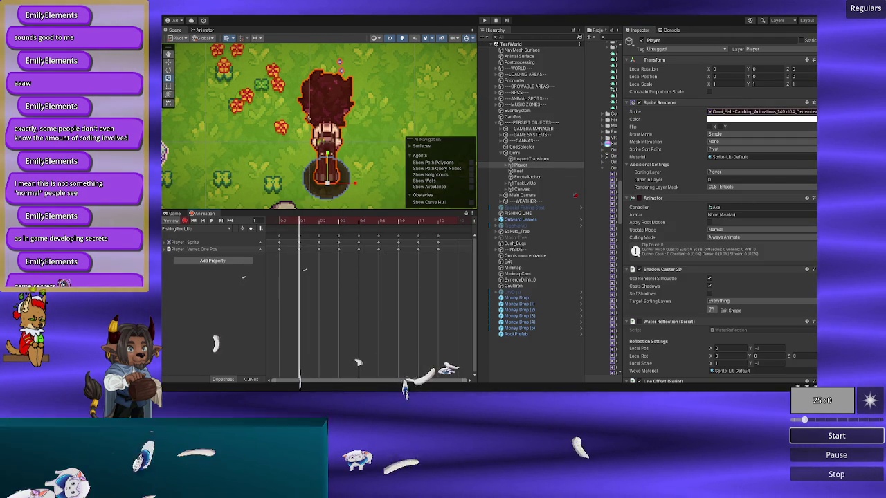
{"action": "left_click", "coordinate": [813, 111]}
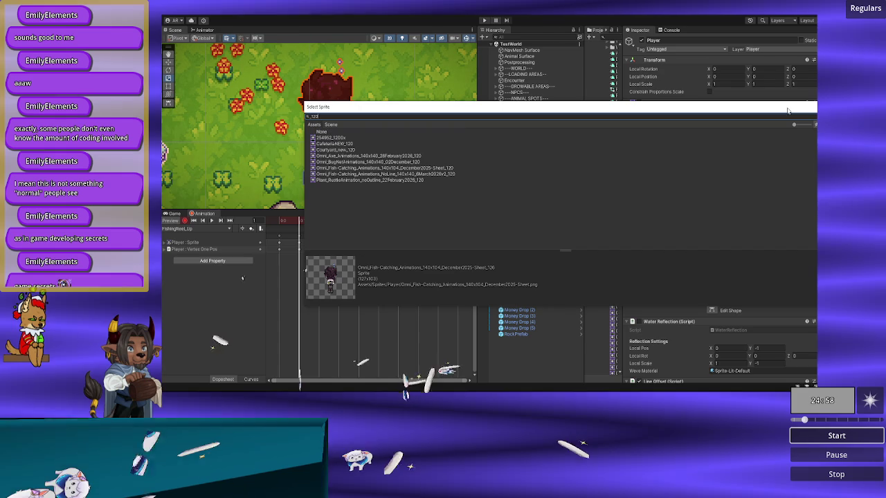
{"action": "double_click", "coordinate": [429, 174]}
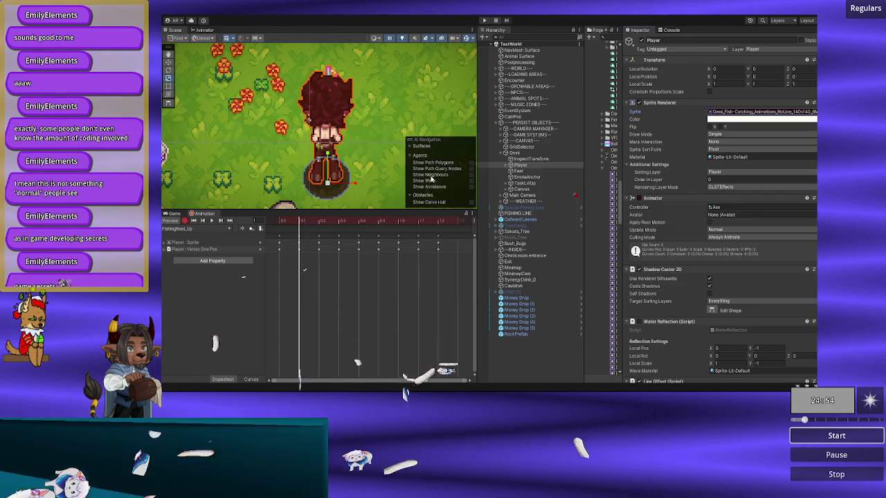
- Assign NoLine _121 to frame 2 and _122 to frame 3
{"action": "left_click", "coordinate": [320, 222]}
{"action": "left_click", "coordinate": [813, 111]}
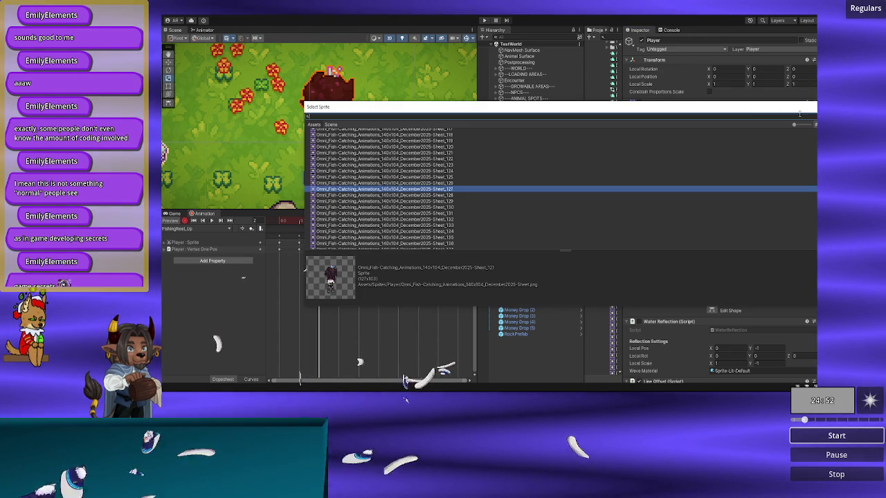
{"action": "type", "text": "_121"}
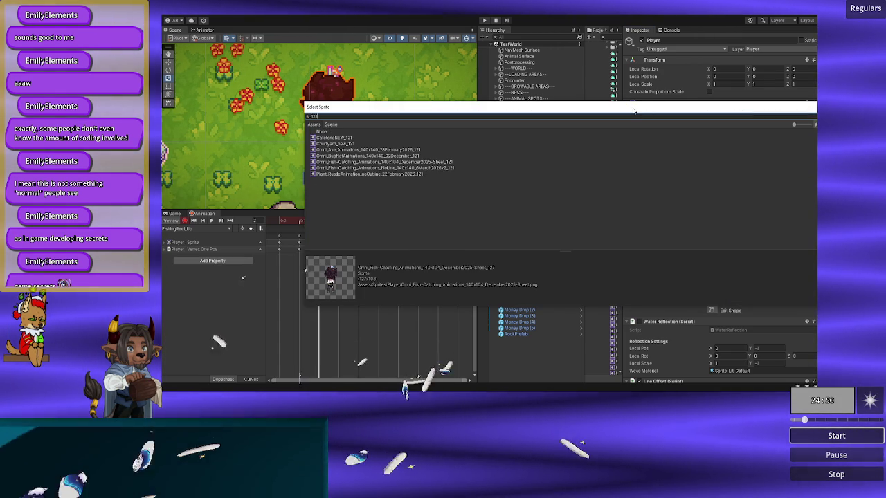
{"action": "double_click", "coordinate": [431, 168]}
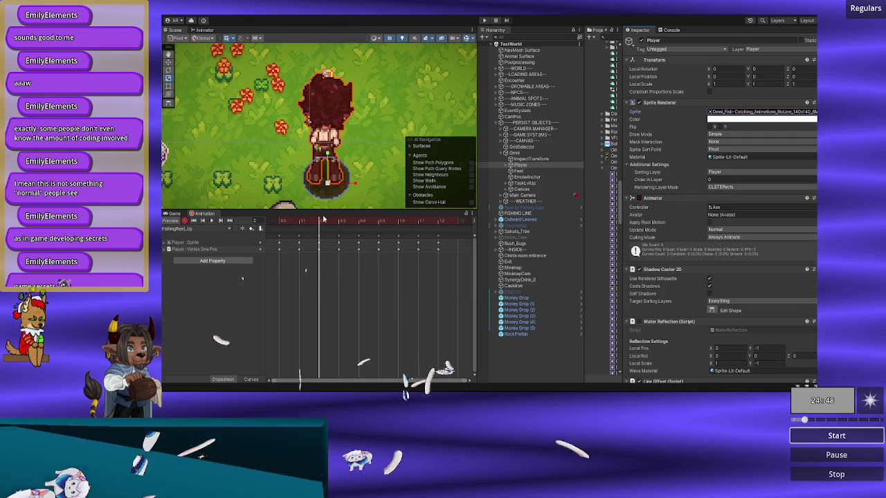
{"action": "mouse_move", "coordinate": [320, 222]}
{"action": "left_mouse_down"}
{"action": "mouse_move", "coordinate": [282, 221]}
{"action": "mouse_move", "coordinate": [337, 222]}
{"action": "left_mouse_up"}
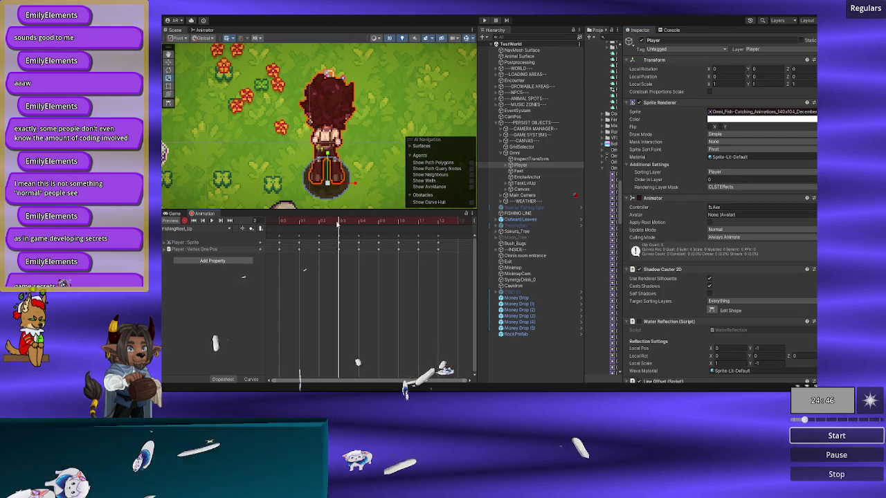
{"action": "left_click", "coordinate": [813, 111]}
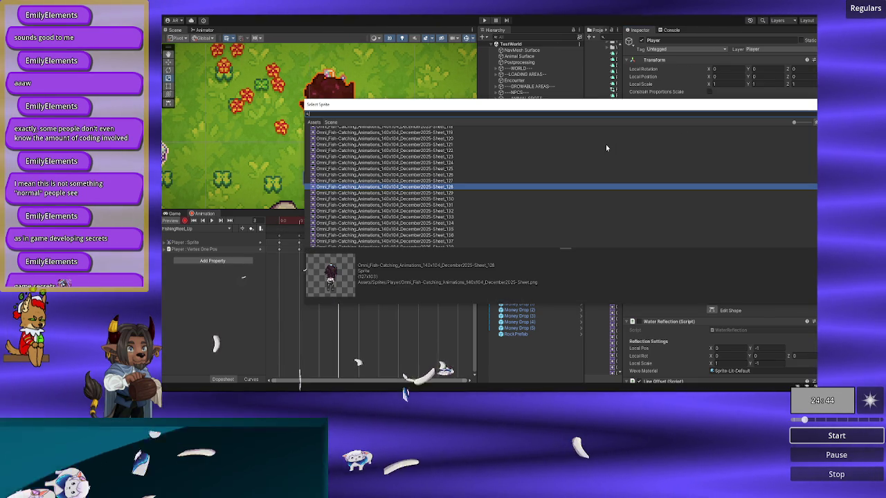
{"action": "type", "text": "_12"}
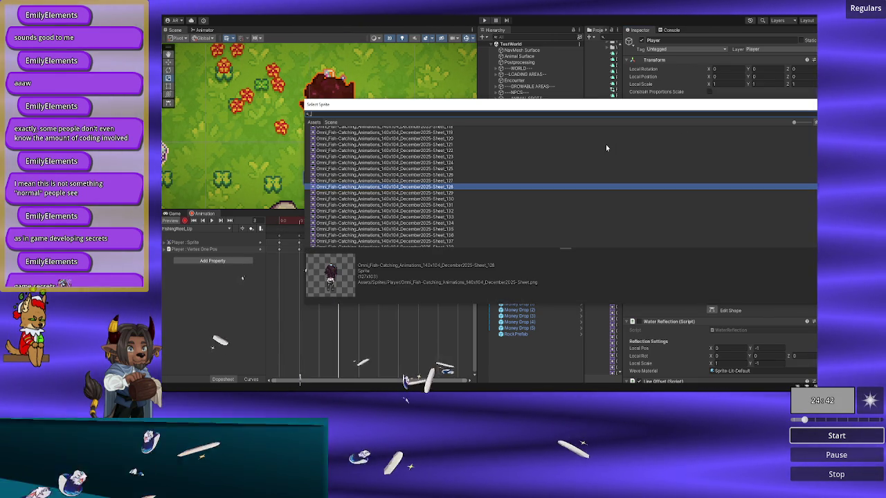
{"action": "type", "text": "2"}
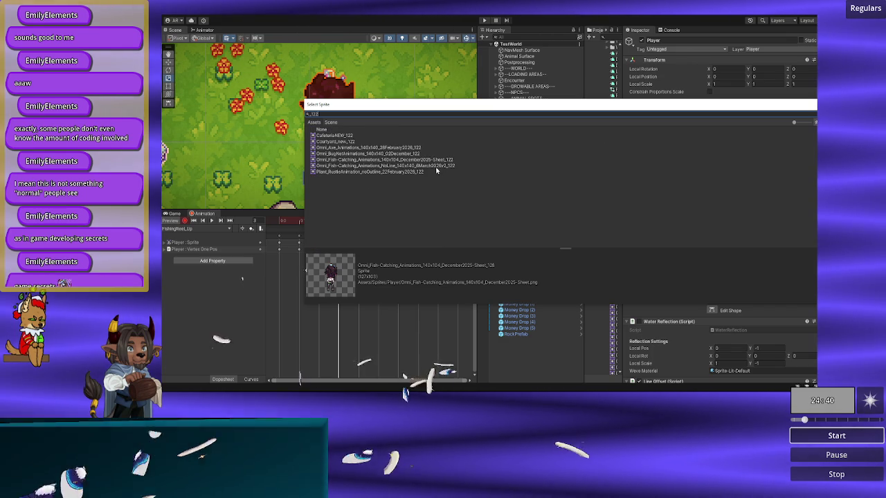
{"action": "double_click", "coordinate": [436, 166]}
- Recheck frame 2's sprite, then assign NoLine _122 to frame 3
{"action": "mouse_move", "coordinate": [336, 223]}
{"action": "left_mouse_down"}
{"action": "mouse_move", "coordinate": [274, 222]}
{"action": "mouse_move", "coordinate": [337, 222]}
{"action": "mouse_move", "coordinate": [283, 222]}
{"action": "mouse_move", "coordinate": [296, 220]}
{"action": "left_mouse_up"}
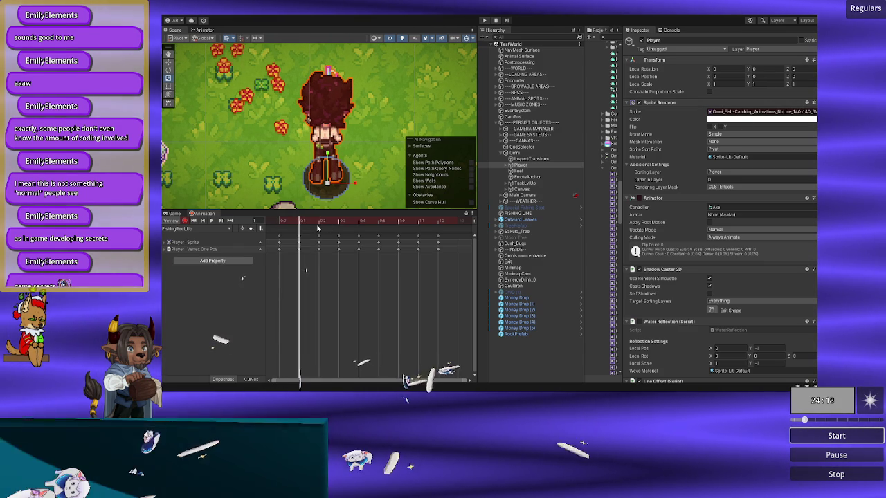
{"action": "left_click_drag", "start_coordinate": [300, 221], "coordinate": [319, 221]}
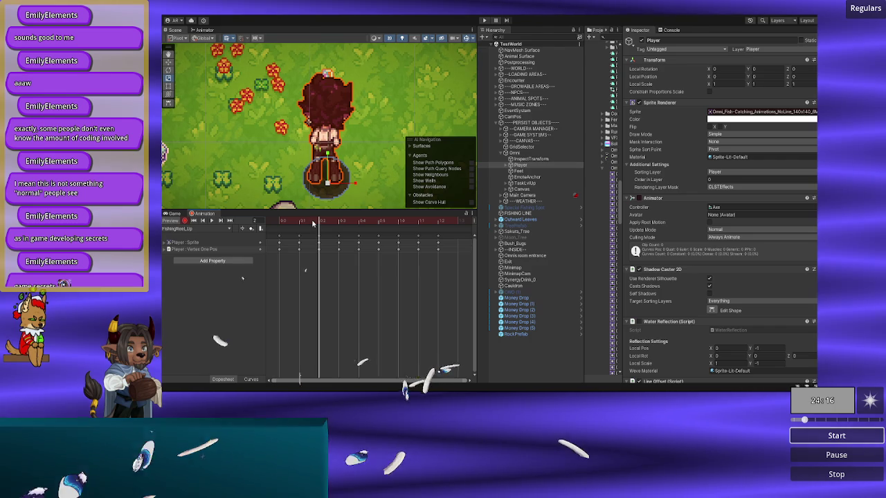
{"action": "left_click", "coordinate": [813, 114]}
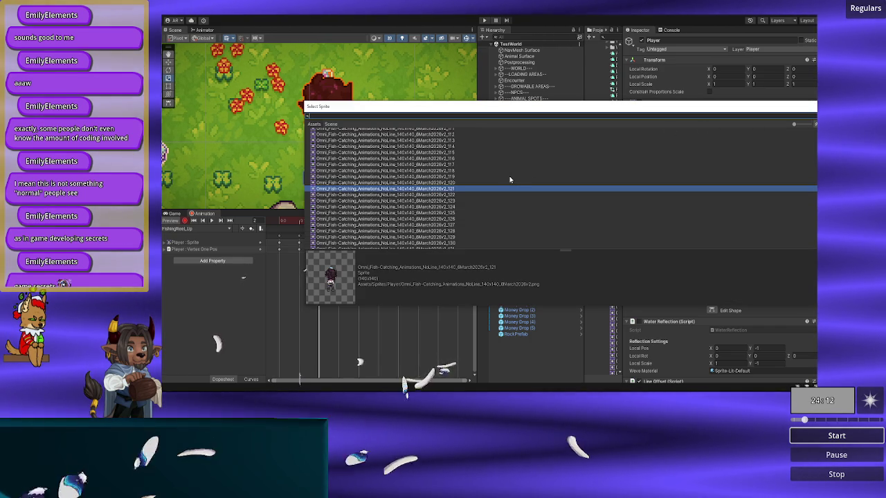
{"action": "key", "text": "Down"}
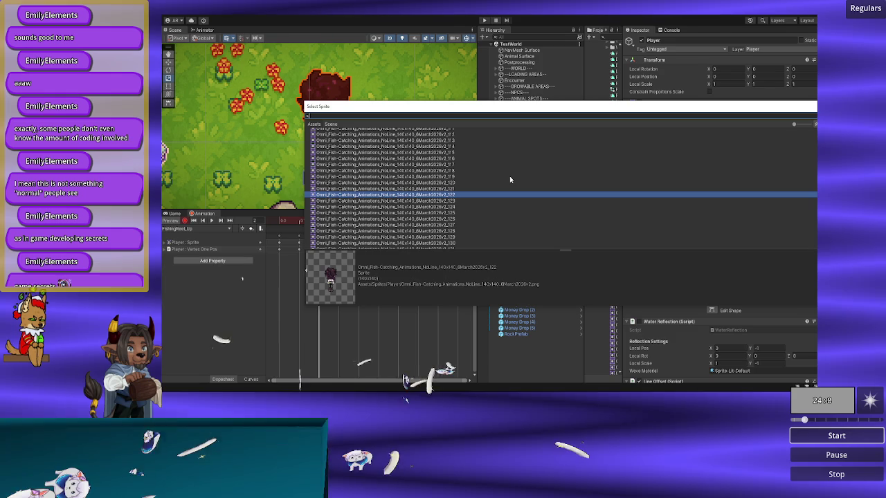
{"action": "key", "text": "Return"}
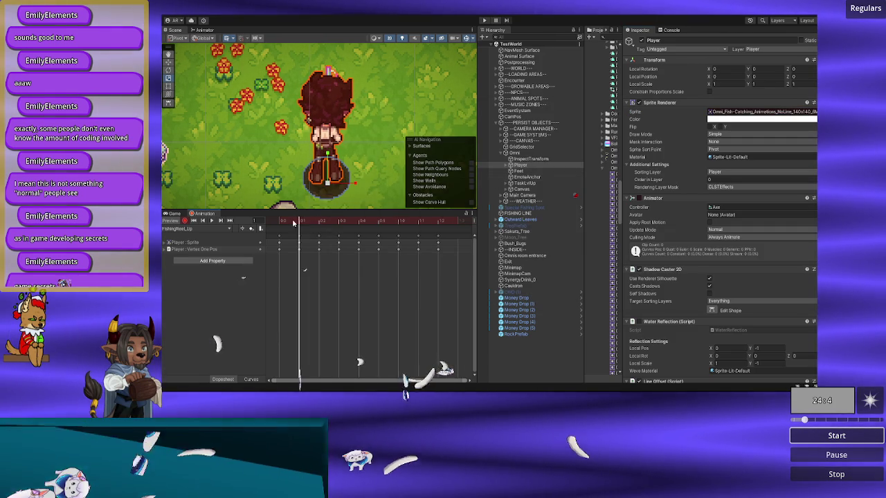
{"action": "left_click", "coordinate": [333, 222]}
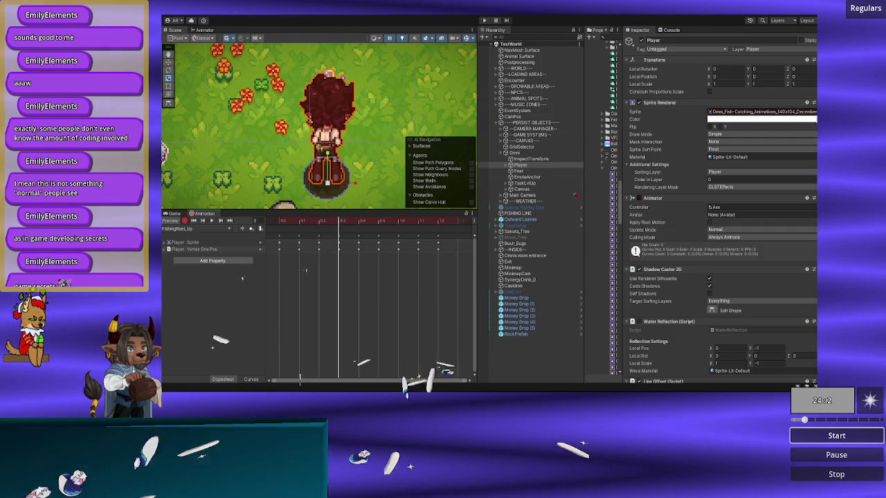
{"action": "left_click", "coordinate": [814, 112]}
{"action": "type", "text": "_122"}
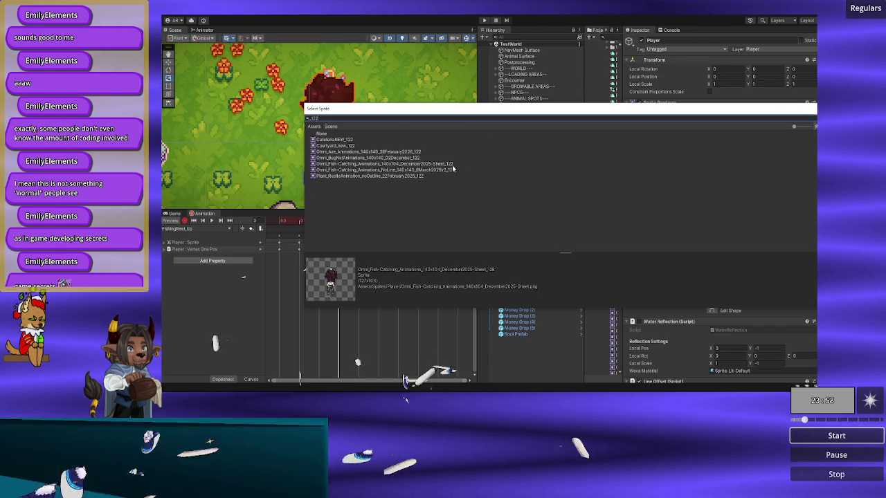
{"action": "double_click", "coordinate": [447, 169]}
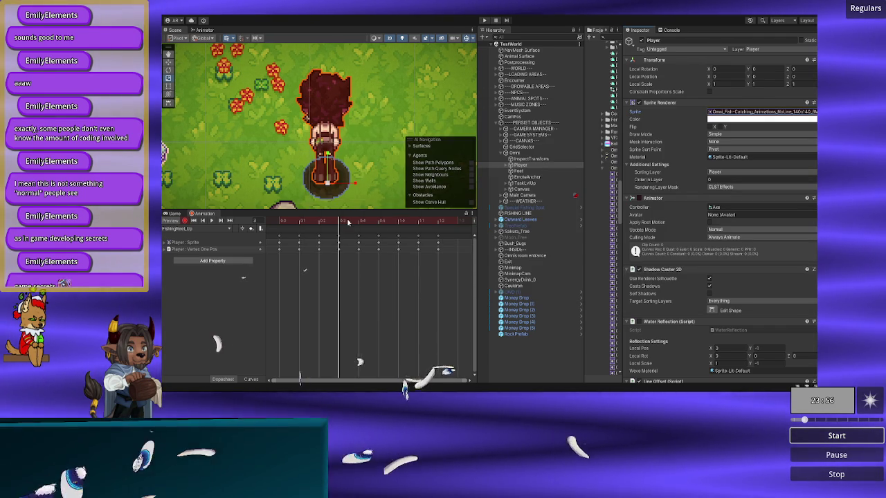
- Assign NoLine _123 to frame 4 and _124 to frame 5, then replay the clip
{"action": "left_click", "coordinate": [360, 221]}
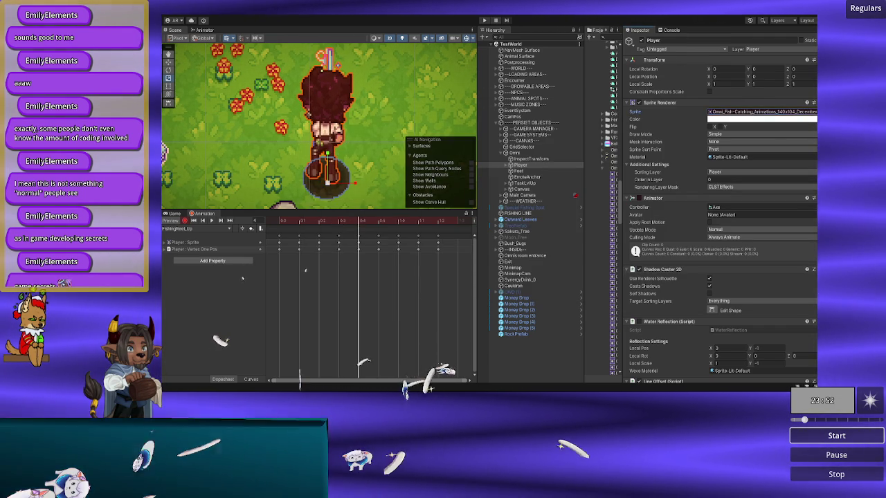
{"action": "left_click", "coordinate": [814, 111]}
{"action": "type", "text": "123"}
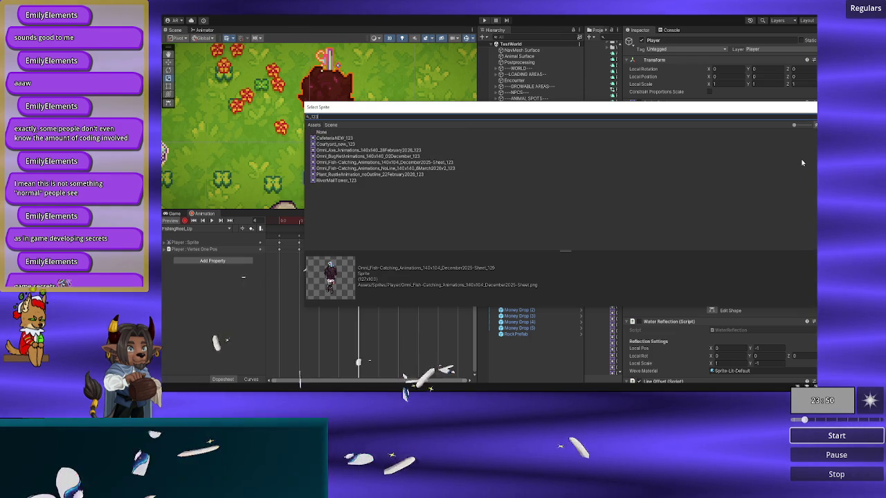
{"action": "double_click", "coordinate": [451, 168]}
{"action": "left_click", "coordinate": [370, 222]}
{"action": "mouse_move", "coordinate": [370, 221]}
{"action": "left_mouse_down"}
{"action": "mouse_move", "coordinate": [340, 223]}
{"action": "mouse_move", "coordinate": [373, 222]}
{"action": "left_mouse_up"}
{"action": "left_click", "coordinate": [814, 111]}
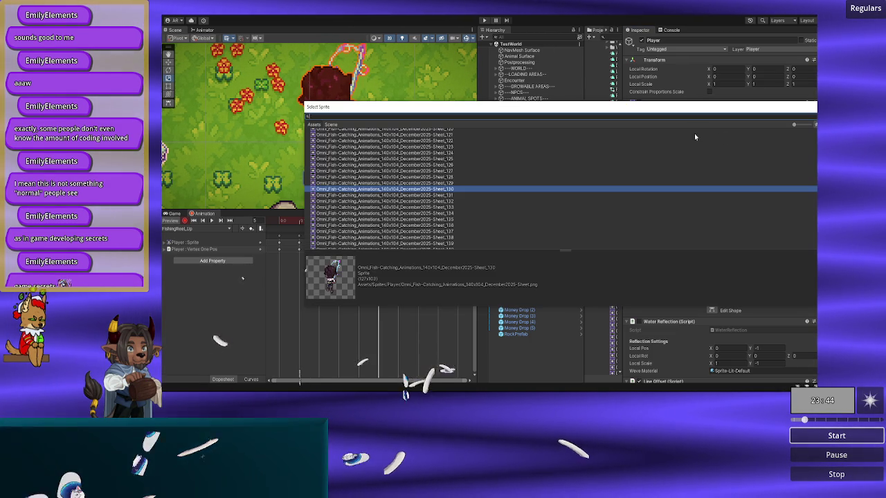
{"action": "type", "text": "_124"}
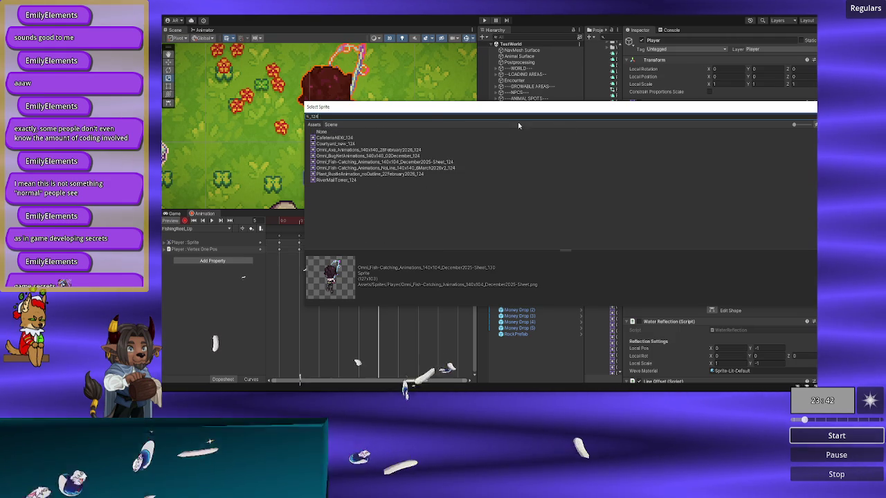
{"action": "left_click", "coordinate": [454, 168]}
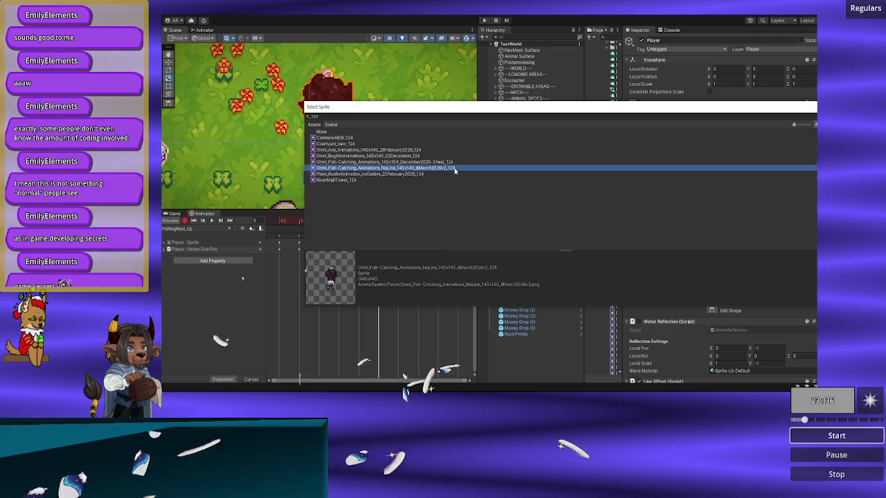
{"action": "double_click", "coordinate": [454, 168]}
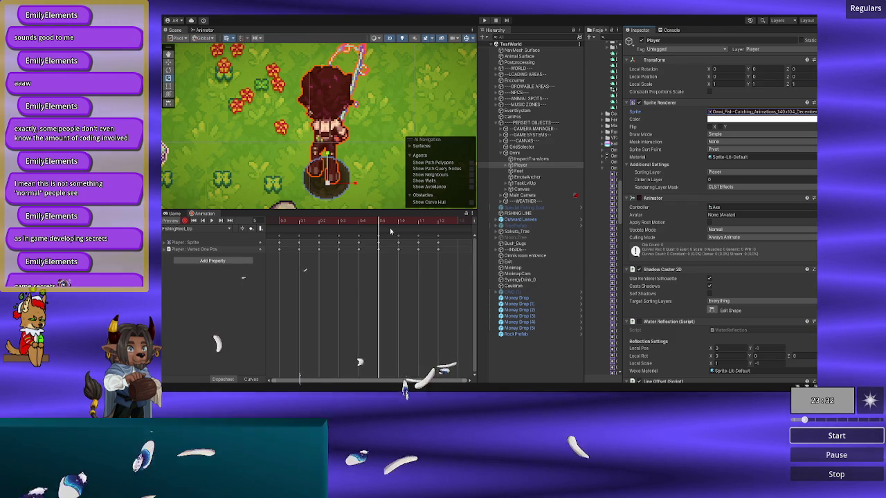
{"action": "left_click_drag", "start_coordinate": [379, 223], "coordinate": [281, 222]}
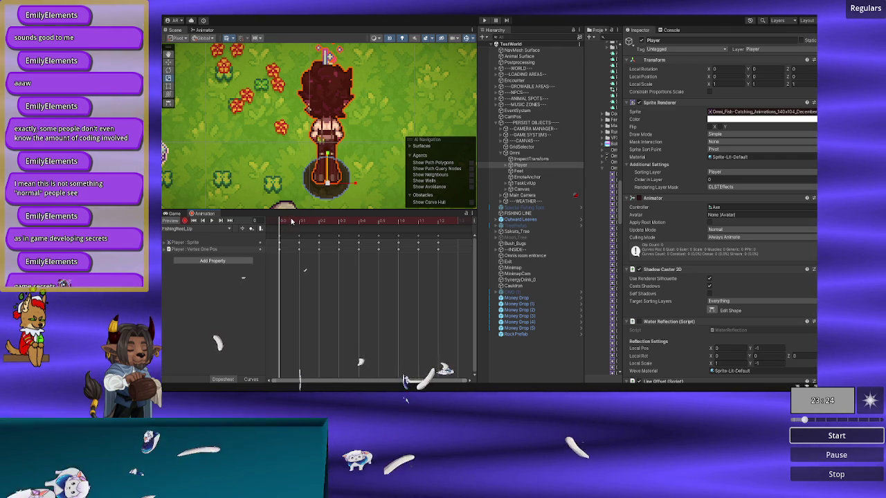
{"action": "left_click_drag", "start_coordinate": [291, 221], "coordinate": [378, 221]}
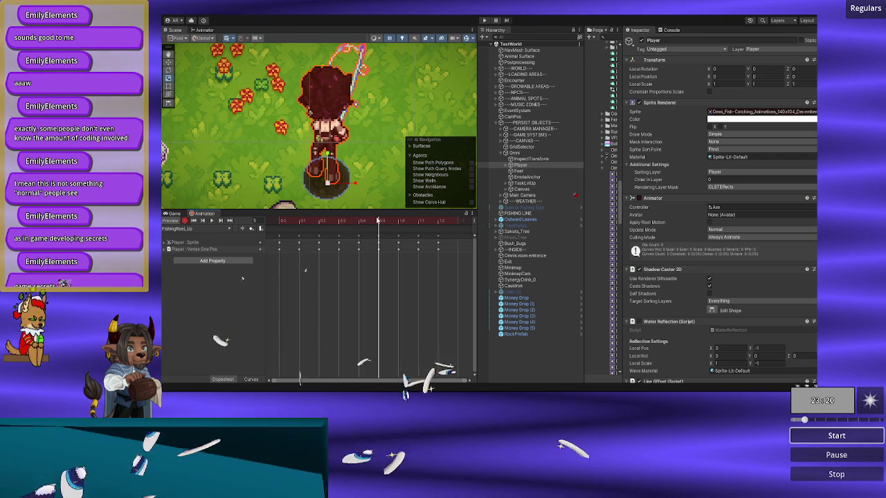
{"action": "left_click", "coordinate": [814, 111]}
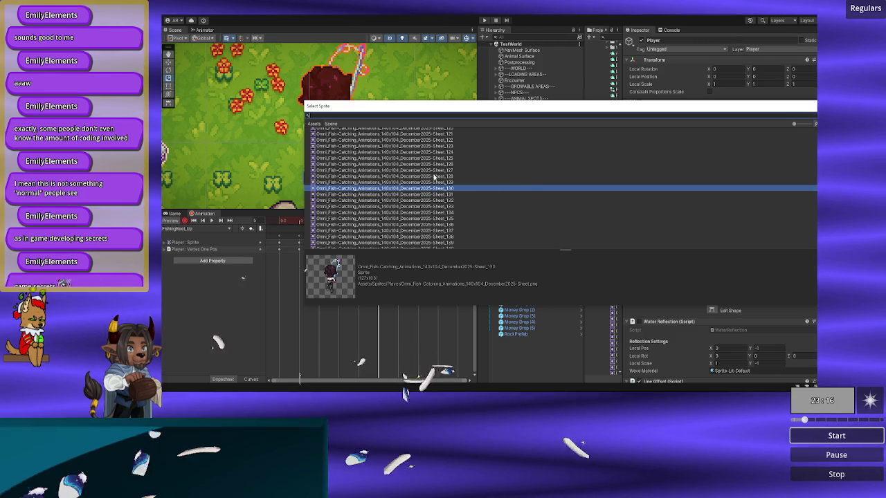
- Filter the sprite picker to 'noline' and assign NoLine slice _126 to FishingReel_Up frame 5
{"action": "type", "text": "noline"}
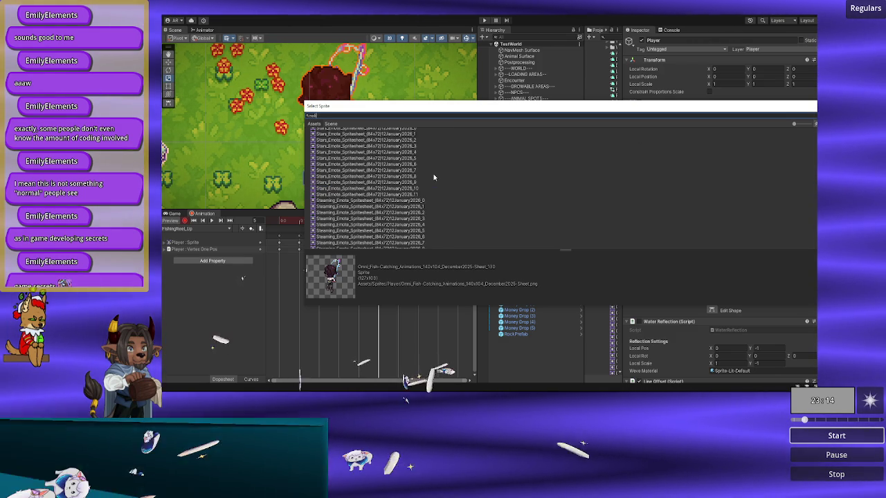
{"action": "left_click", "coordinate": [430, 178]}
{"action": "key", "text": "Up"}
{"action": "key", "text": "Up"}
{"action": "key", "text": "Up"}
{"action": "key", "text": "Up"}
{"action": "key", "text": "Up"}
{"action": "key", "text": "Up"}
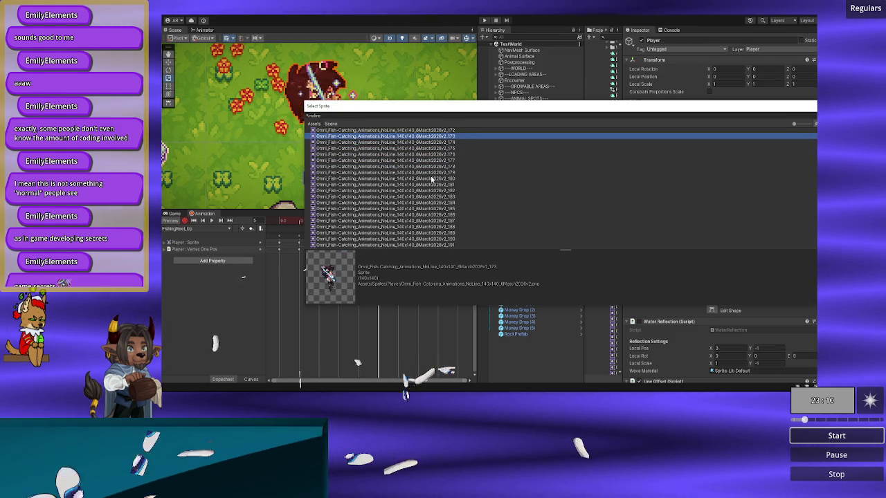
{"action": "key", "text": "Up"}
{"action": "key", "text": "Up"}
{"action": "key", "text": "Up"}
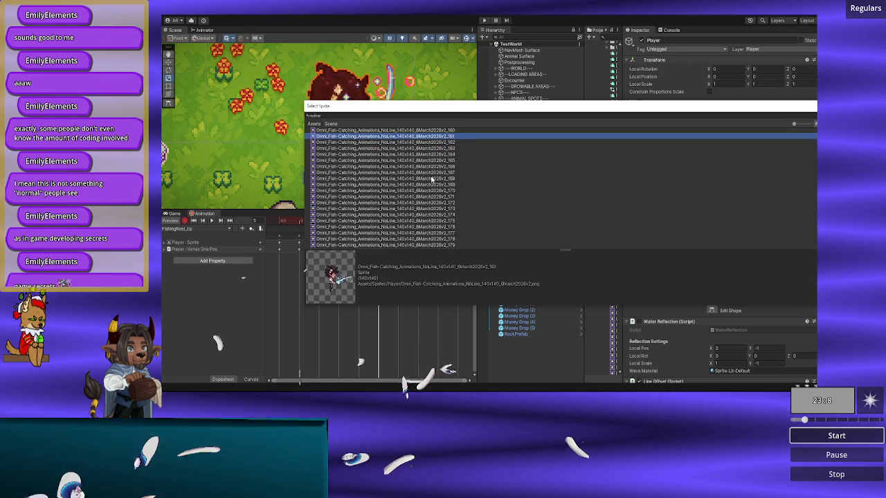
{"action": "scroll", "coordinate": [431, 178], "scroll_direction": "up", "scroll_amount": 3}
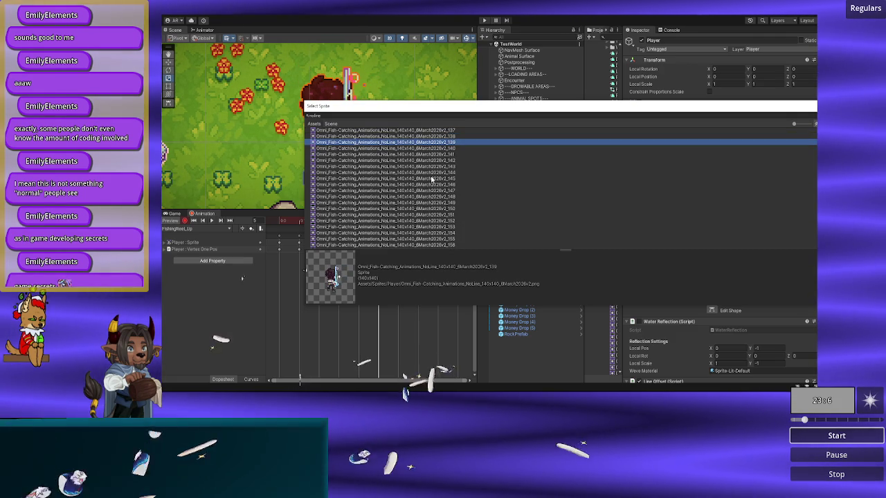
{"action": "key", "text": "Down"}
{"action": "key", "text": "Down"}
{"action": "key", "text": "Down"}
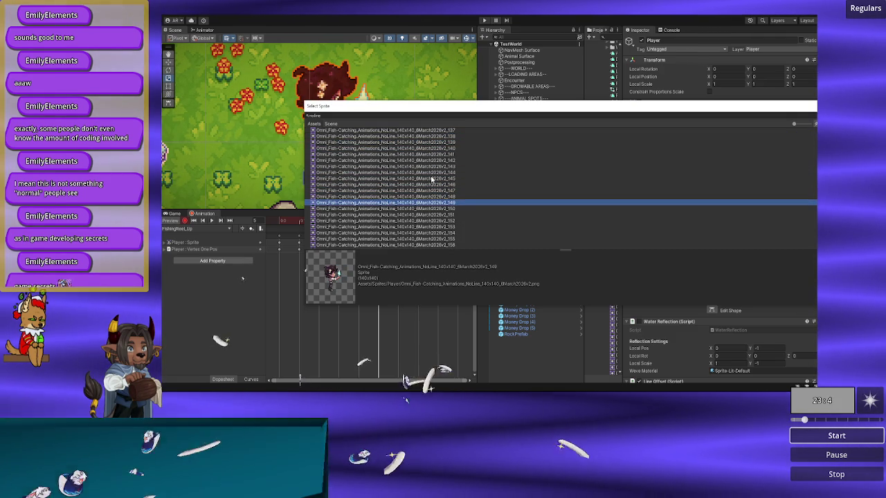
{"action": "key", "text": "Up"}
{"action": "key", "text": "Up"}
{"action": "key", "text": "Up"}
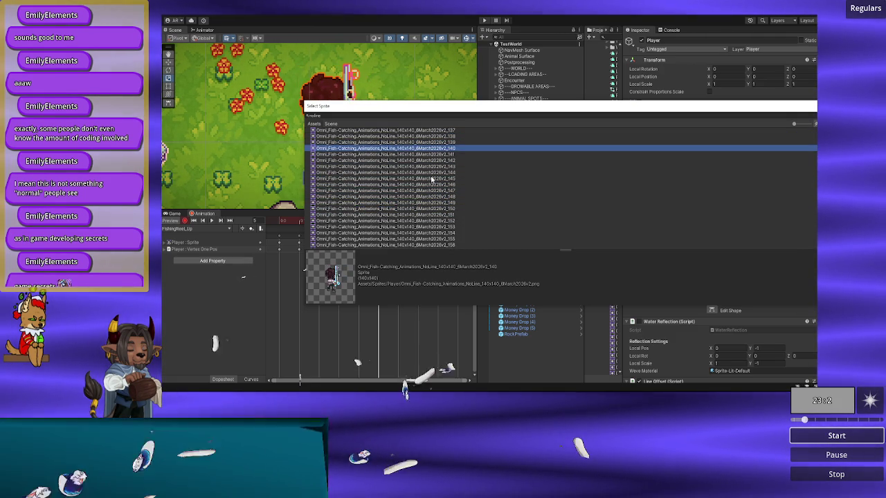
{"action": "key", "text": "Up"}
{"action": "key", "text": "Up"}
{"action": "key", "text": "Up"}
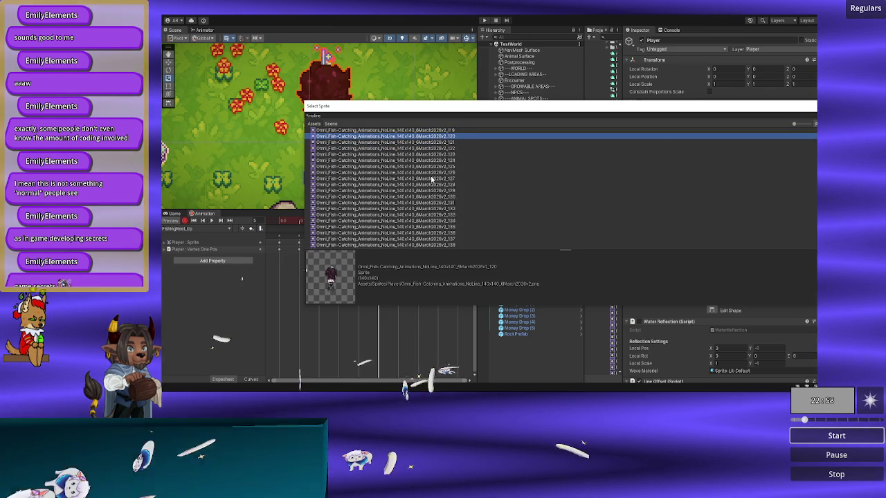
{"action": "key", "text": "Up"}
{"action": "scroll", "coordinate": [431, 180], "scroll_direction": "up", "scroll_amount": 2}
{"action": "key", "text": "Down"}
{"action": "key", "text": "Down"}
{"action": "key", "text": "Down"}
{"action": "key", "text": "Up"}
{"action": "key", "text": "Up"}
{"action": "key", "text": "Down"}
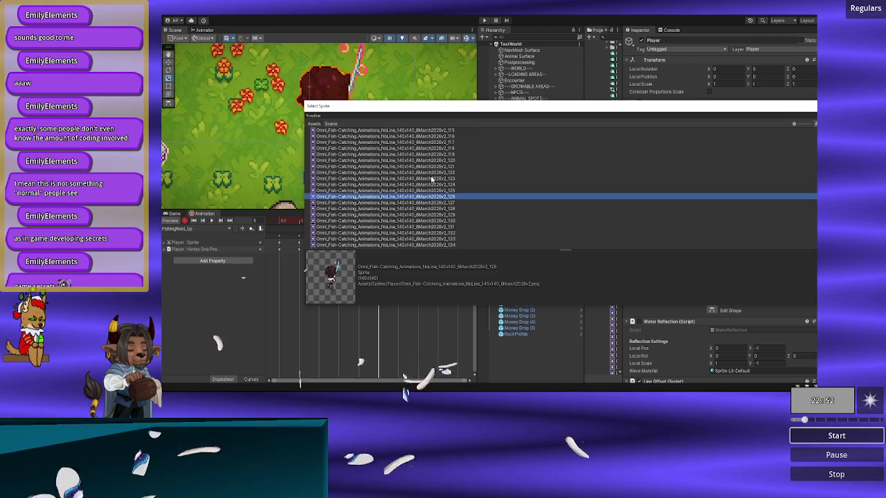
{"action": "key", "text": "Return"}
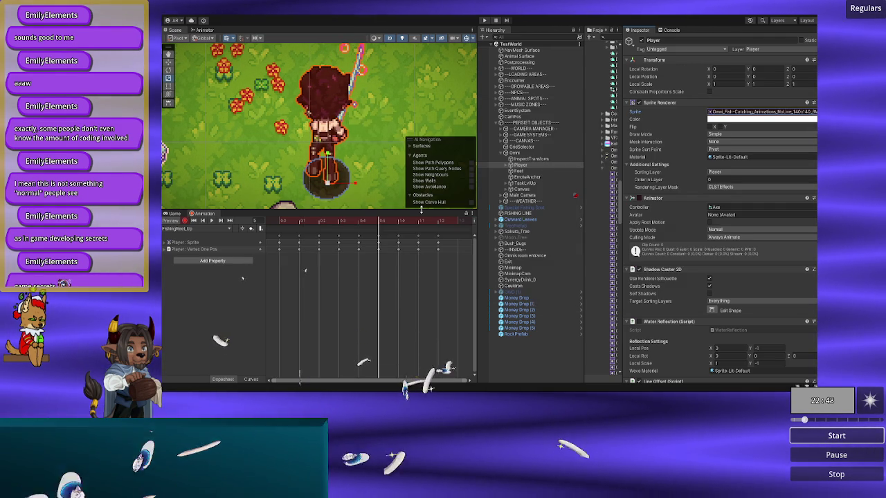
- Assign NoLine slices _125 and _124 to FishingReel_Up frames 4 and 3
{"action": "mouse_move", "coordinate": [359, 220]}
{"action": "left_mouse_down"}
{"action": "mouse_move", "coordinate": [379, 220]}
{"action": "mouse_move", "coordinate": [363, 221]}
{"action": "left_mouse_up"}
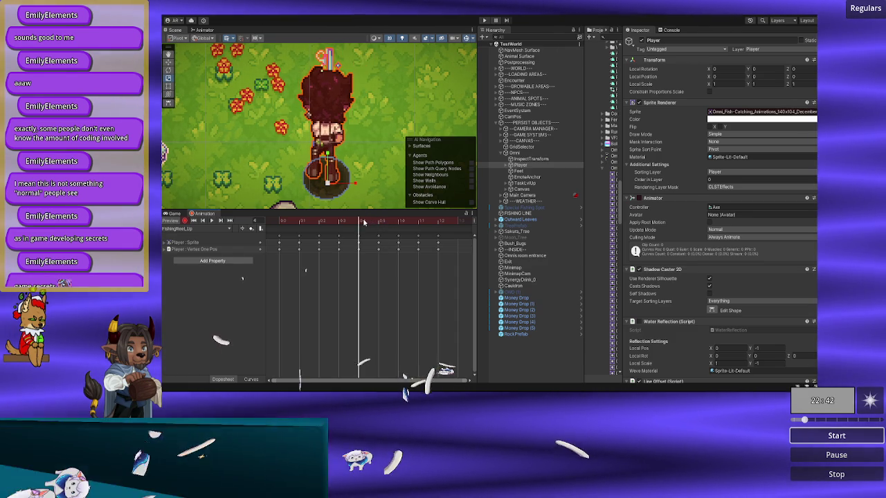
{"action": "left_click", "coordinate": [813, 111]}
{"action": "type", "text": "_125"}
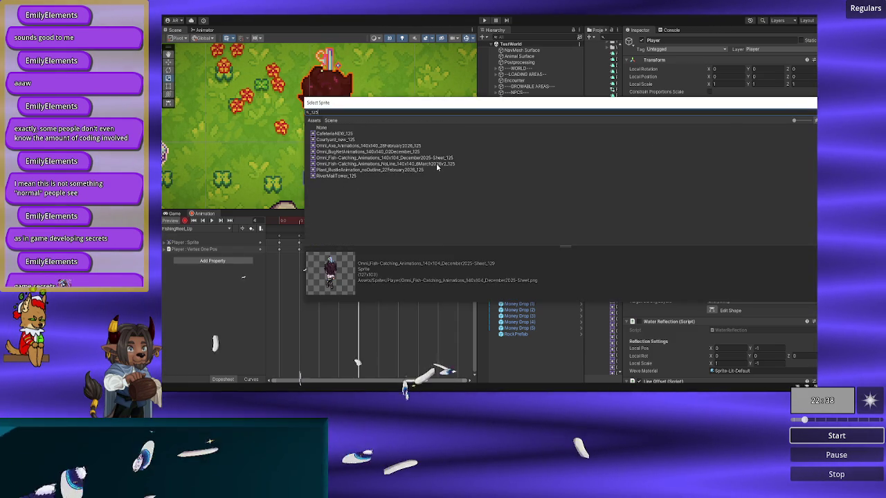
{"action": "double_click", "coordinate": [436, 164]}
{"action": "left_click_drag", "start_coordinate": [377, 223], "coordinate": [339, 227]}
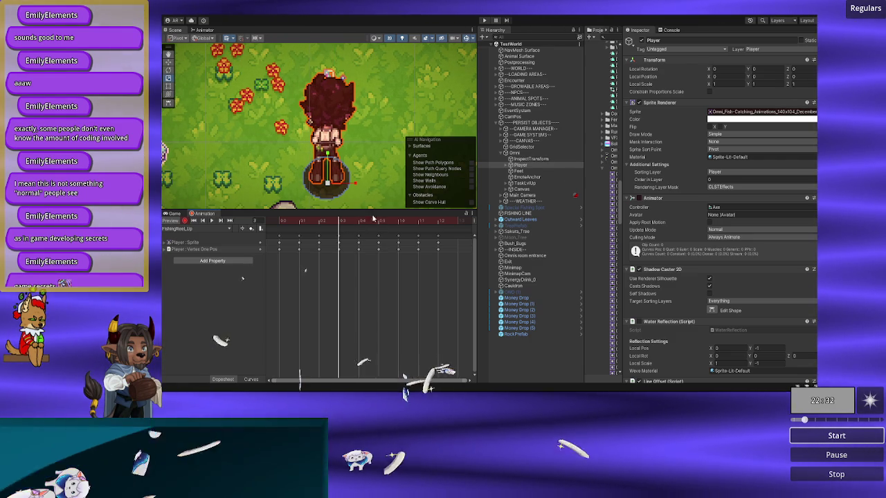
{"action": "left_click", "coordinate": [814, 112]}
{"action": "type", "text": "124"}
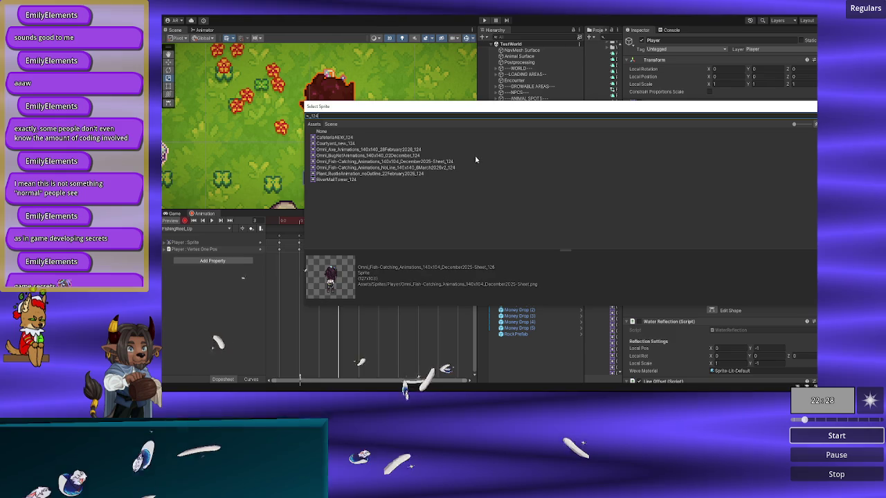
{"action": "double_click", "coordinate": [475, 161]}
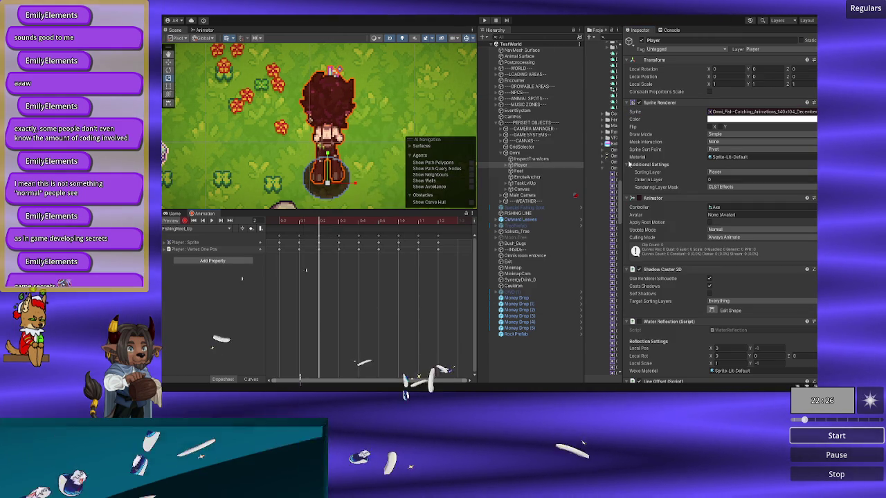
- Assign NoLine slices _123 and _122 to frames 2 and 1, and select _121 for frame 0
{"action": "left_click", "coordinate": [813, 112]}
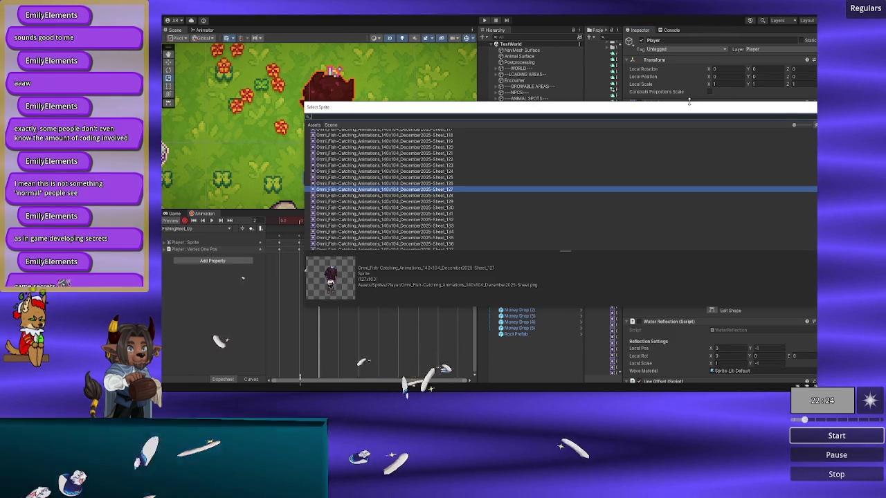
{"action": "type", "text": "123"}
{"action": "double_click", "coordinate": [457, 168]}
{"action": "left_click", "coordinate": [301, 226]}
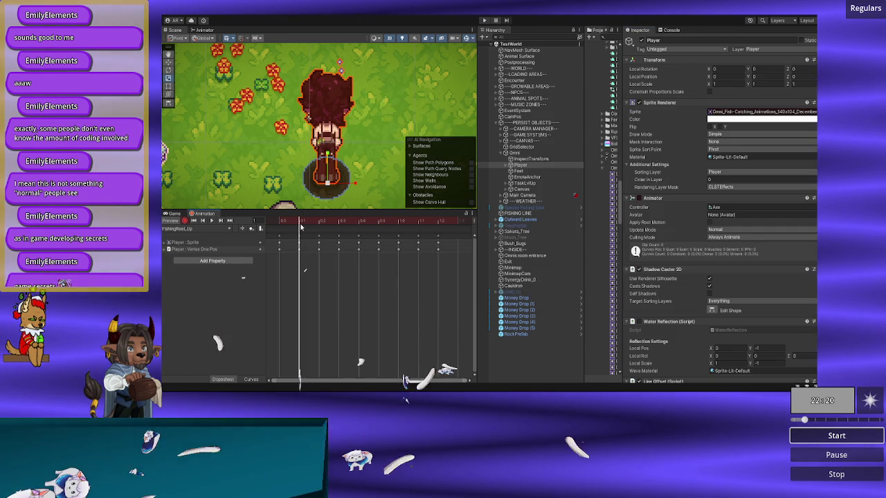
{"action": "left_click", "coordinate": [812, 112]}
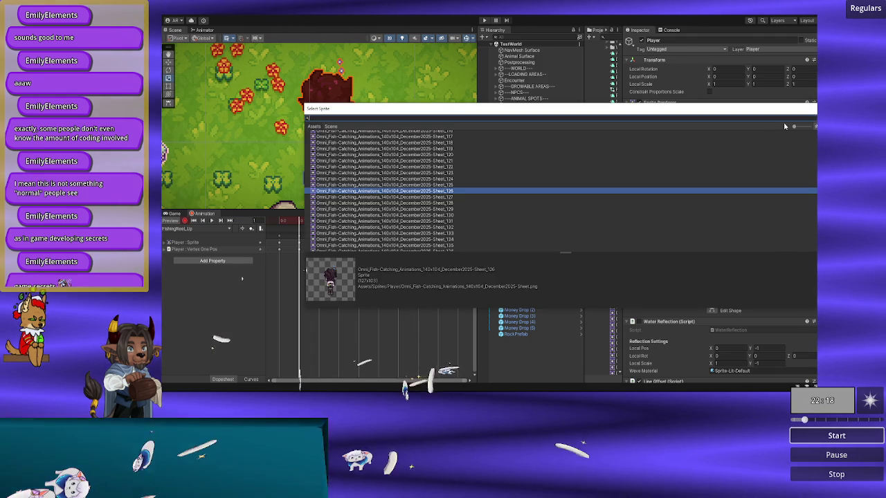
{"action": "type", "text": "122"}
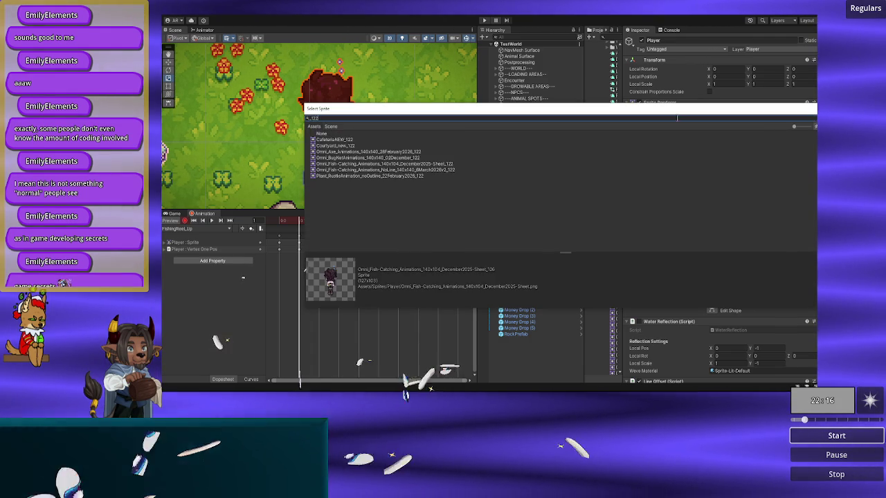
{"action": "double_click", "coordinate": [427, 170]}
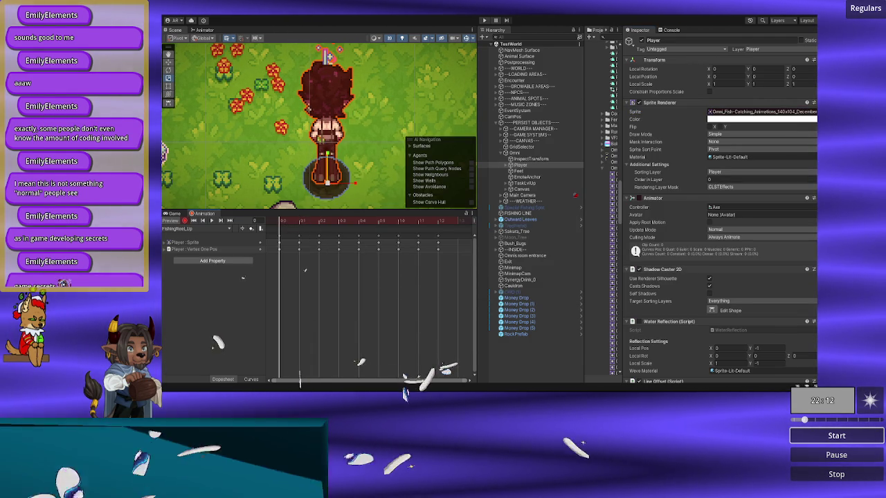
{"action": "left_click", "coordinate": [813, 112]}
{"action": "type", "text": "_121"}
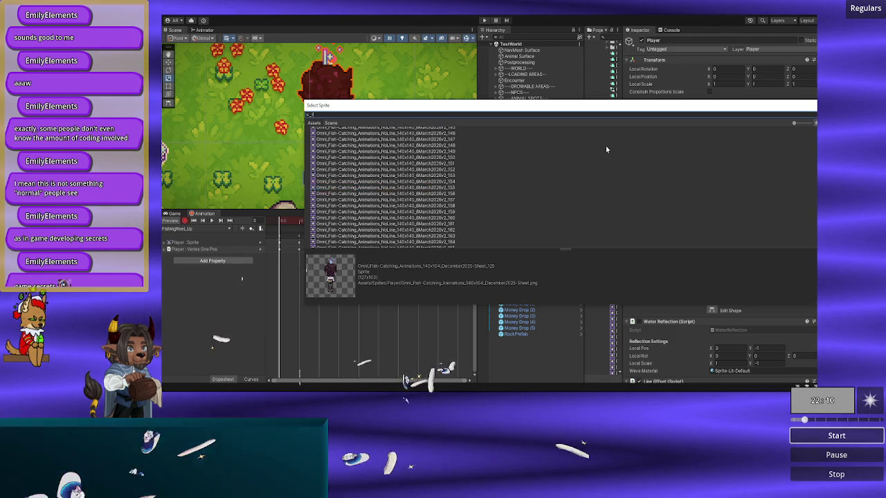
{"action": "left_click", "coordinate": [463, 167]}
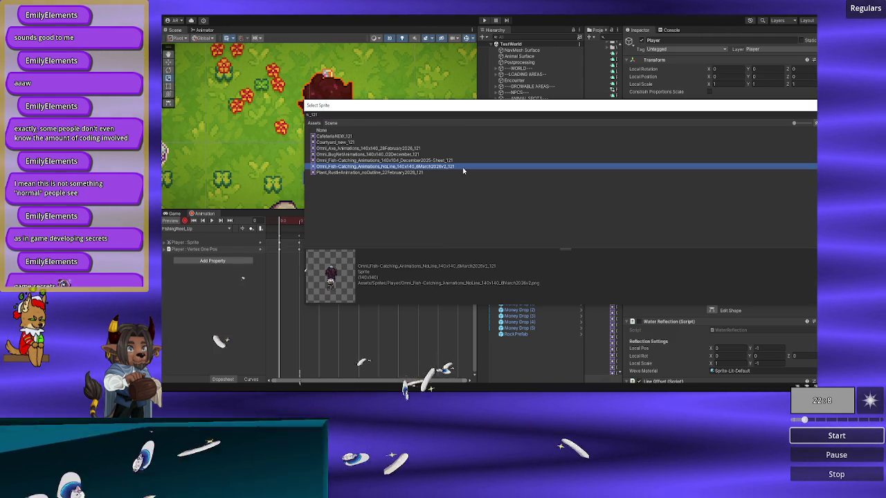
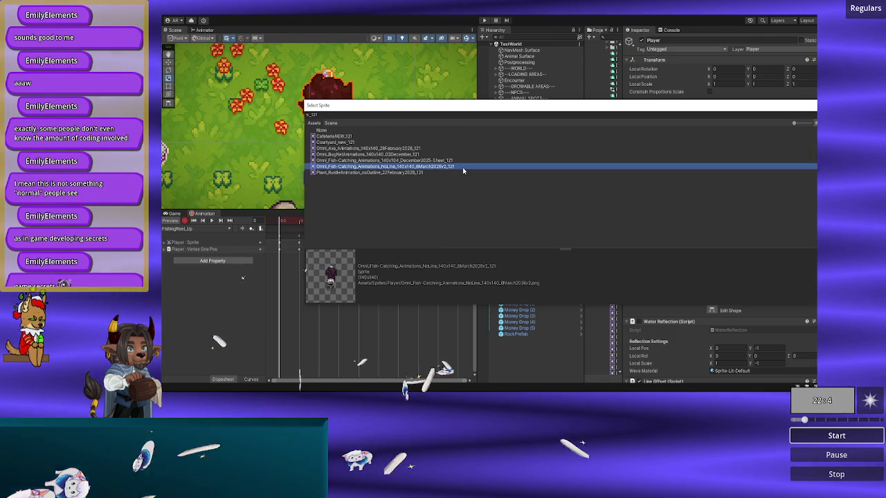
- Give the current FishingReel_Up frame the NoLine _119 sprite by searching s_119 in the picker
{"action": "left_click", "coordinate": [361, 114]}
{"action": "type", "text": "s_119"}
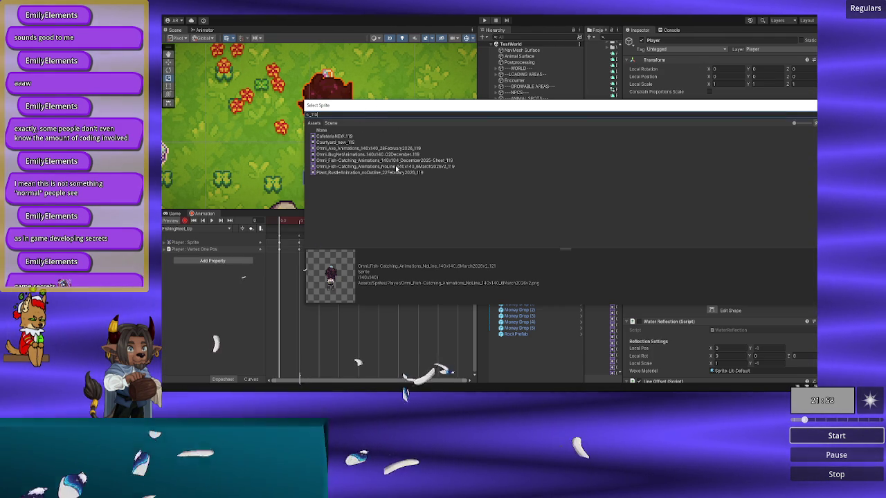
{"action": "double_click", "coordinate": [395, 166]}
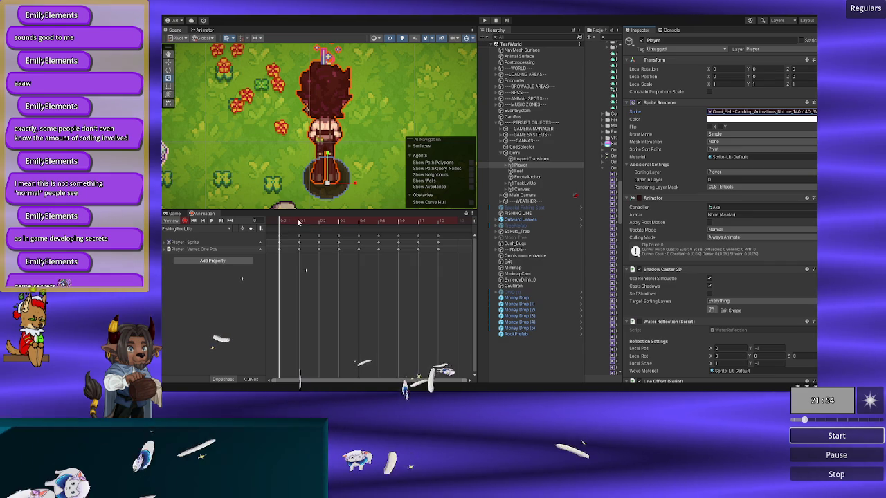
- Exit the animation preview, select RenderTilemap and then Player, showing the Player's clip list
{"action": "key", "text": "ctrl+z"}
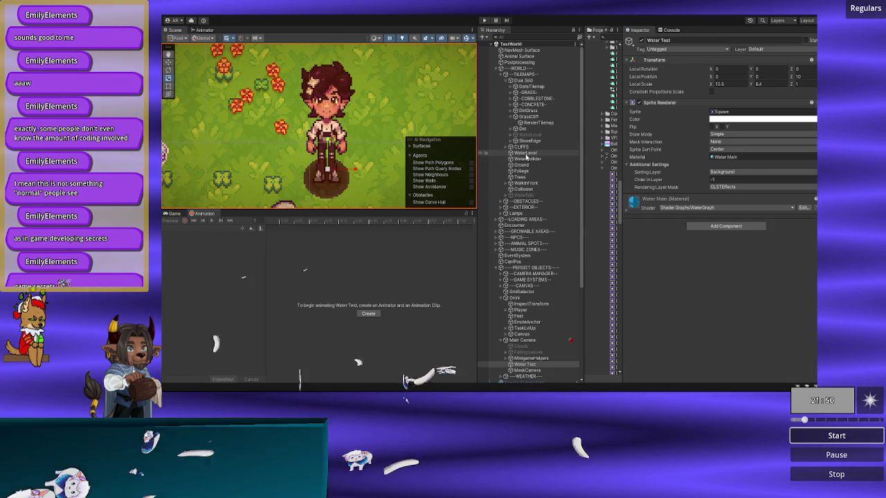
{"action": "left_click", "coordinate": [537, 122]}
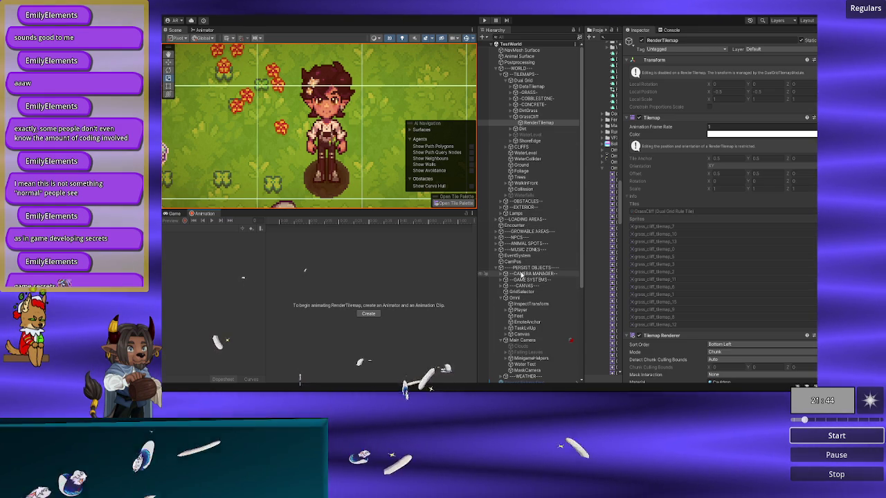
{"action": "left_click", "coordinate": [521, 311]}
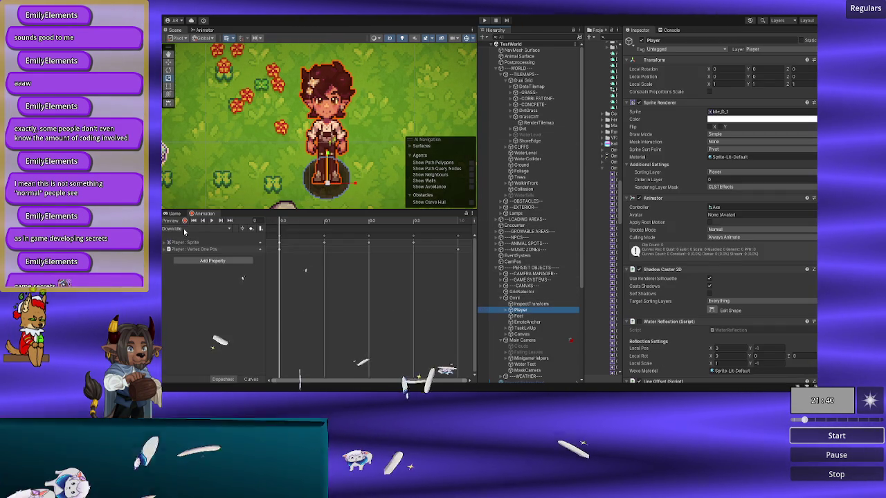
{"action": "left_click", "coordinate": [193, 231]}
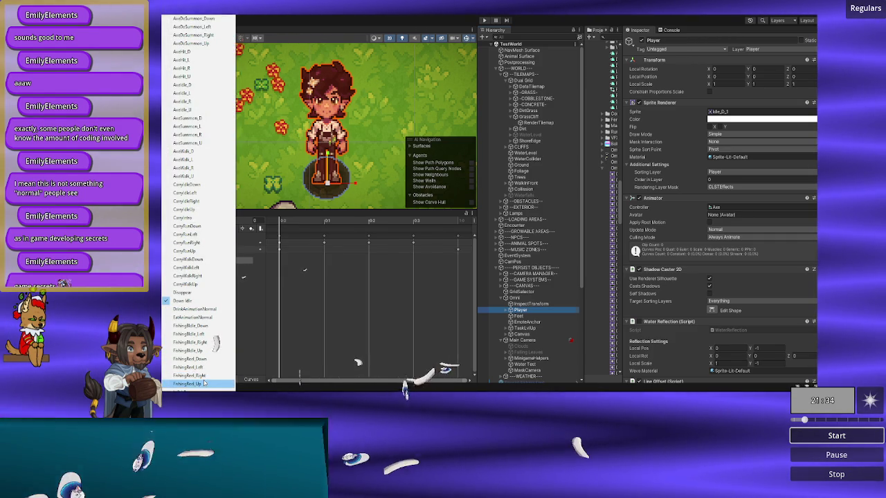
- Switch the Animation window to the FishingReel_Up clip and scrub through its frames
{"action": "left_click", "coordinate": [204, 383]}
{"action": "left_click_drag", "start_coordinate": [283, 222], "coordinate": [396, 222]}
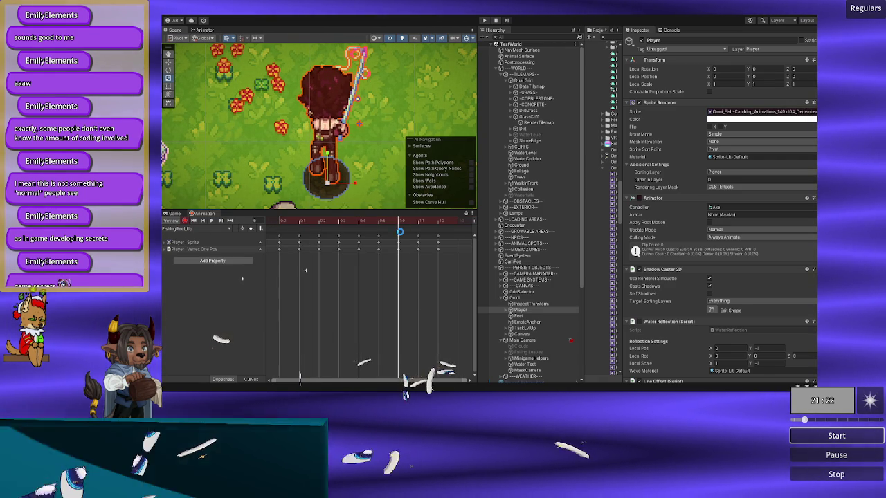
- Advance to a later FishingReel_Up keyframe and give it the NoLine _127 sprite
{"action": "left_click_drag", "start_coordinate": [384, 222], "coordinate": [401, 222]}
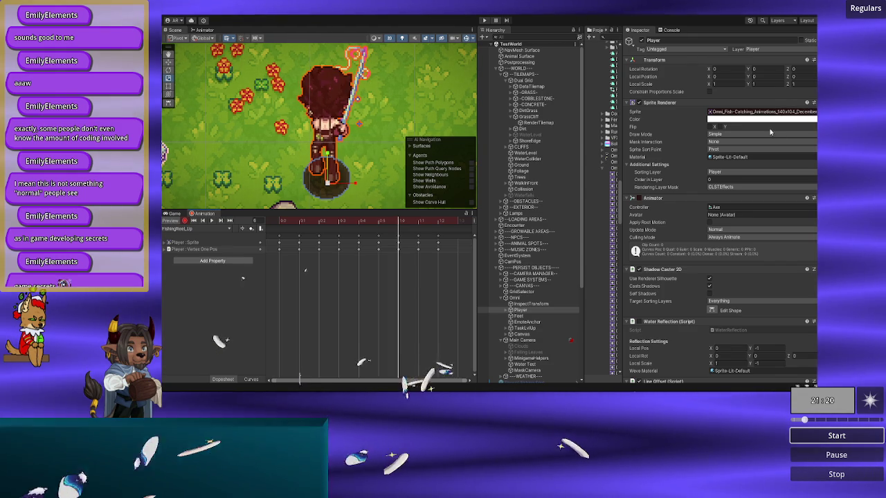
{"action": "left_click", "coordinate": [814, 112]}
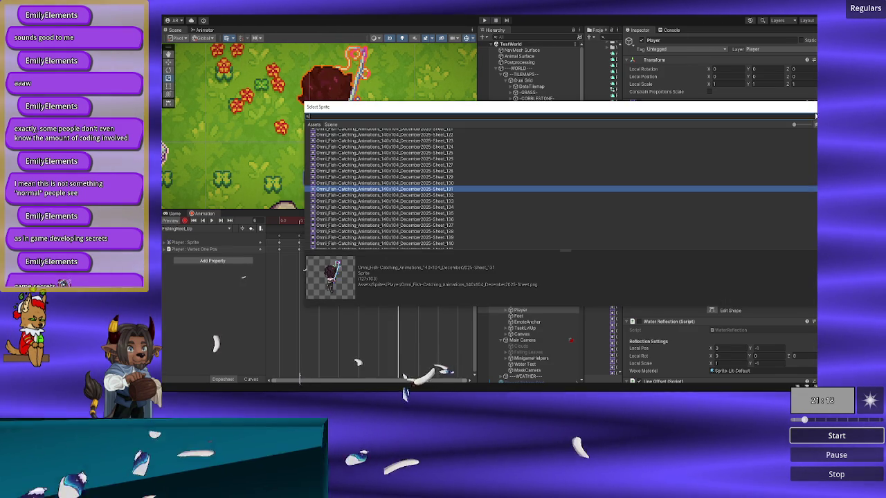
{"action": "key", "text": "Escape"}
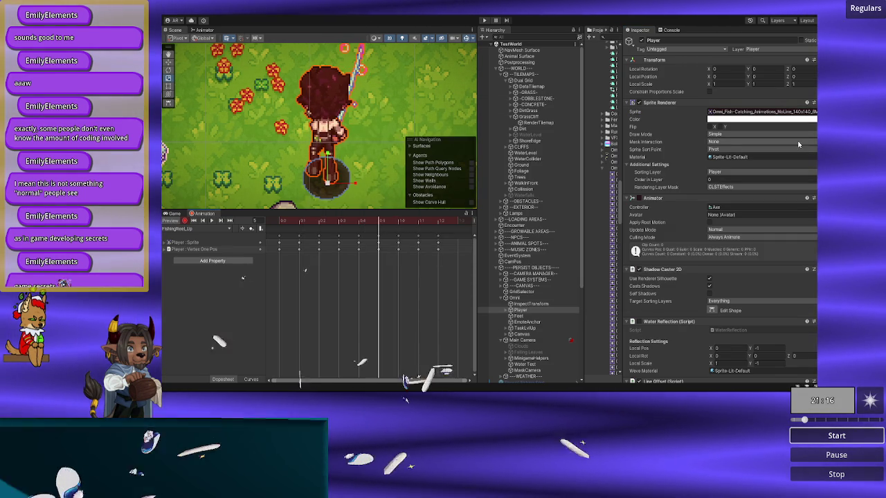
{"action": "left_click", "coordinate": [814, 112]}
{"action": "key", "text": "Escape"}
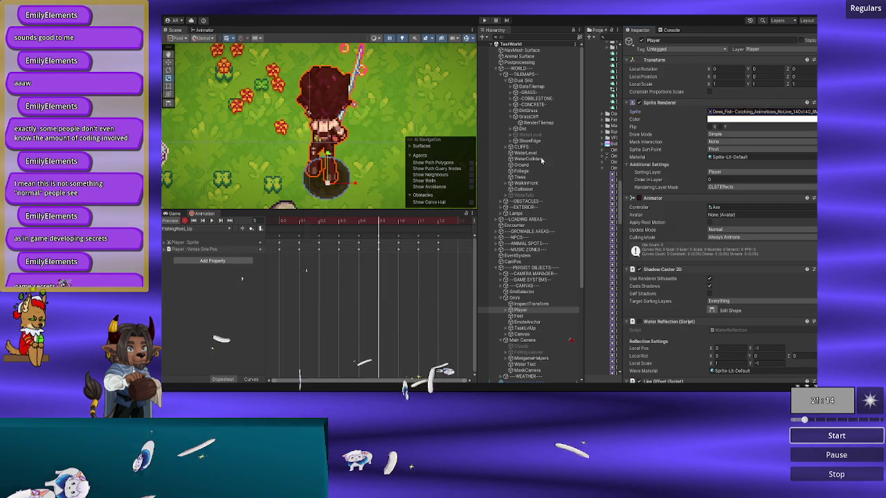
{"action": "left_click_drag", "start_coordinate": [382, 220], "coordinate": [400, 221]}
{"action": "left_click", "coordinate": [814, 111]}
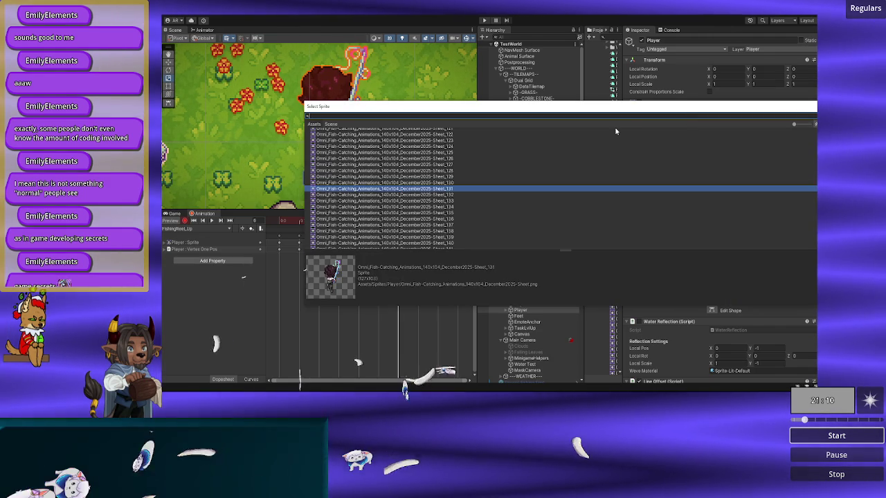
{"action": "type", "text": "127"}
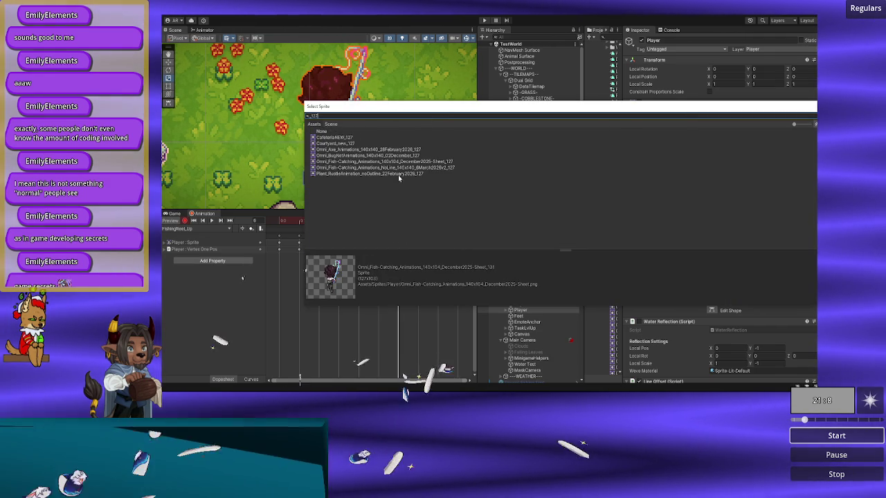
{"action": "double_click", "coordinate": [406, 169]}
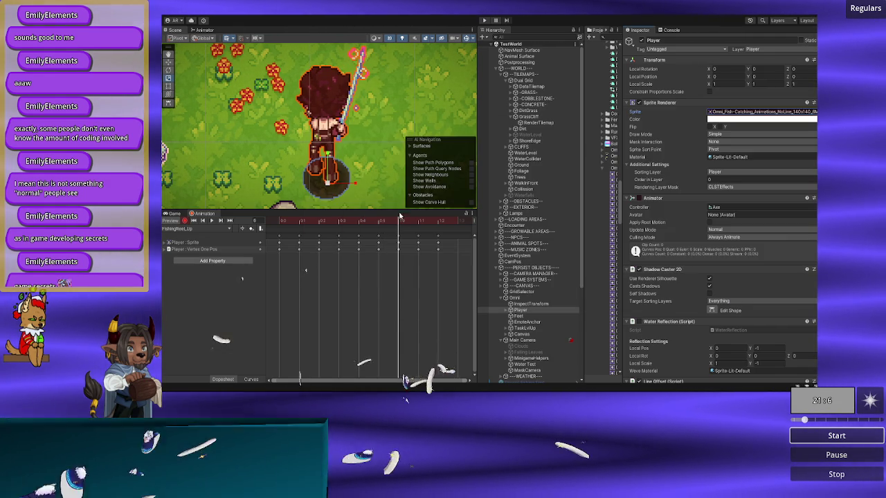
- Assign the NoLine _128 and _129 sprites to the following frames, then scrub to check them
{"action": "left_click", "coordinate": [417, 227]}
{"action": "left_click", "coordinate": [813, 111]}
{"action": "type", "text": "128"}
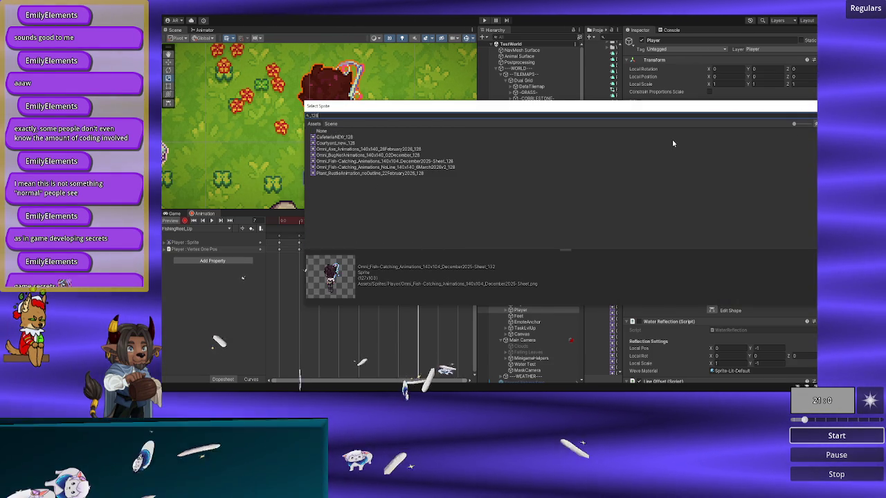
{"action": "double_click", "coordinate": [431, 167]}
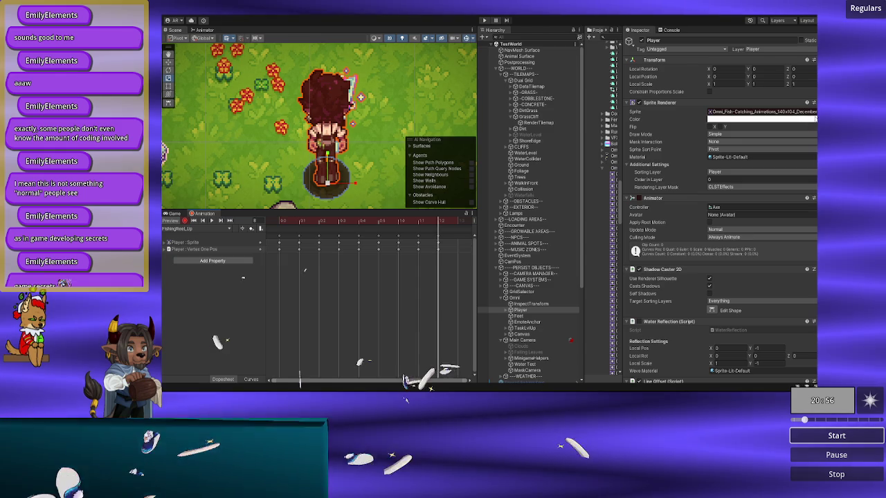
{"action": "left_click", "coordinate": [814, 111]}
{"action": "type", "text": "129"}
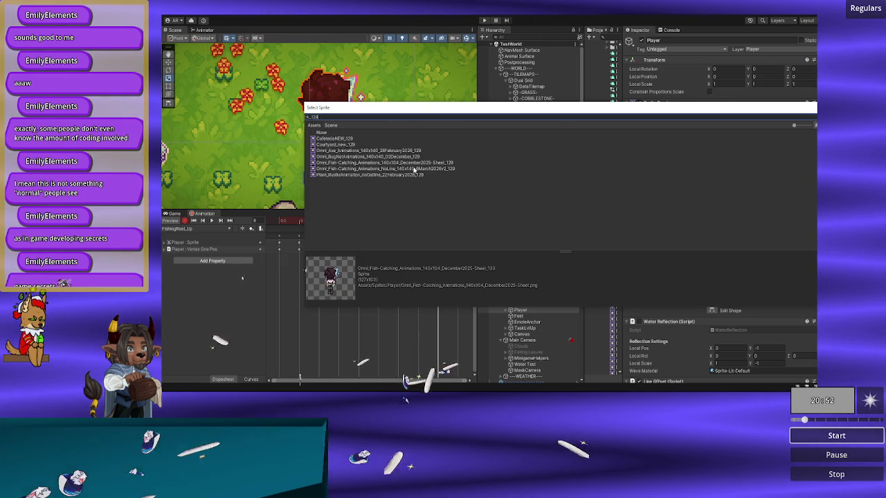
{"action": "double_click", "coordinate": [410, 169]}
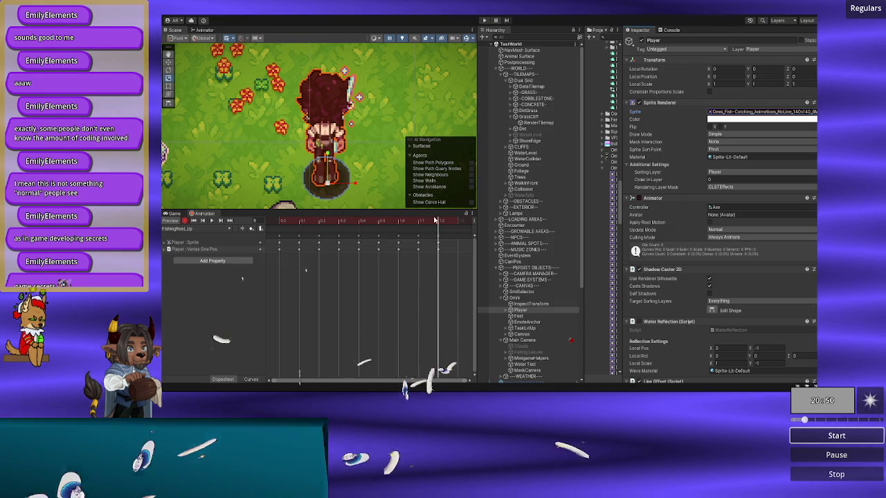
{"action": "mouse_move", "coordinate": [419, 221]}
{"action": "left_mouse_down"}
{"action": "mouse_move", "coordinate": [398, 221]}
{"action": "mouse_move", "coordinate": [454, 229]}
{"action": "mouse_move", "coordinate": [278, 228]}
{"action": "left_mouse_up"}
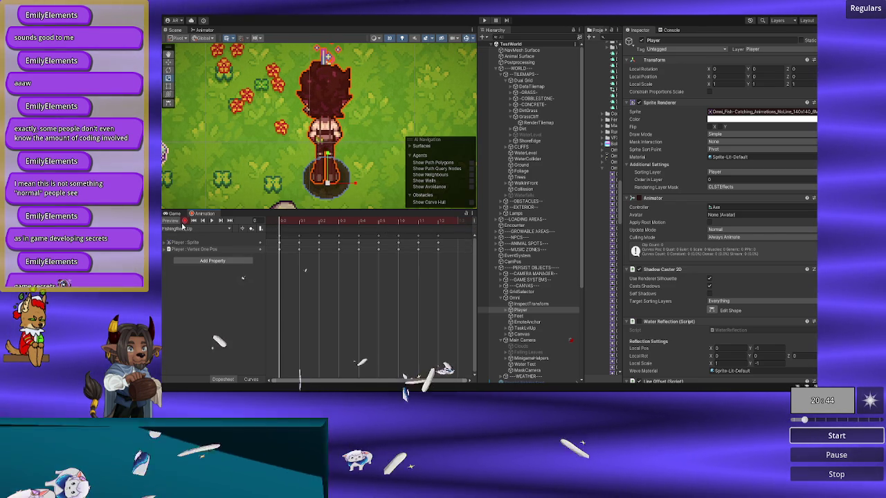
{"action": "left_click", "coordinate": [216, 221]}
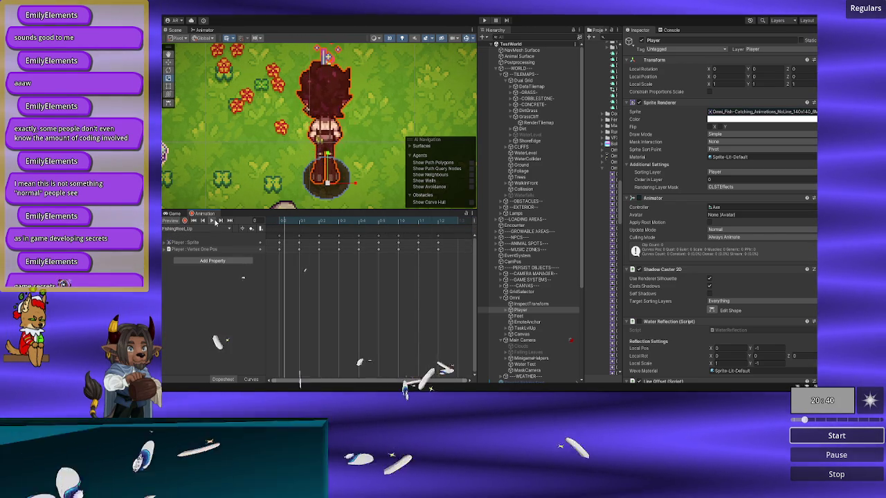
{"action": "left_click", "coordinate": [202, 229]}
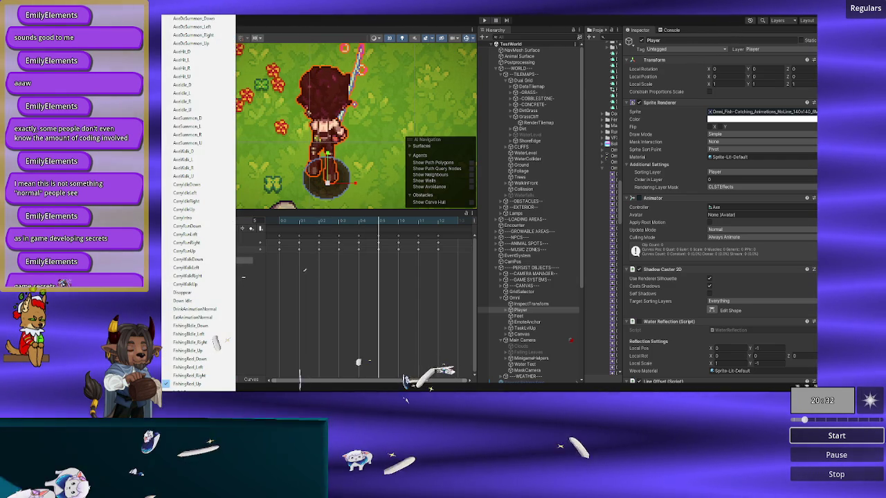
{"action": "key", "text": "Escape"}
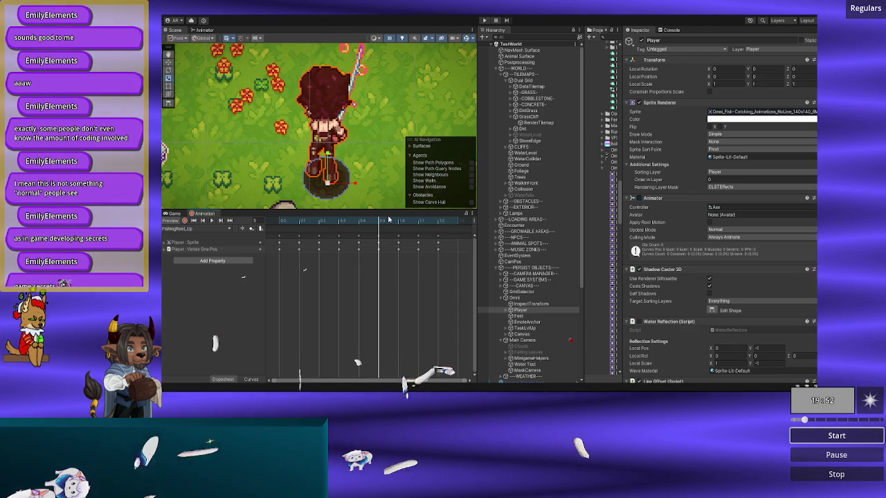
- Switch to Visual Studio Code and place the caret inside the empty PlantableSO class body
{"action": "key", "text": "alt+Tab"}
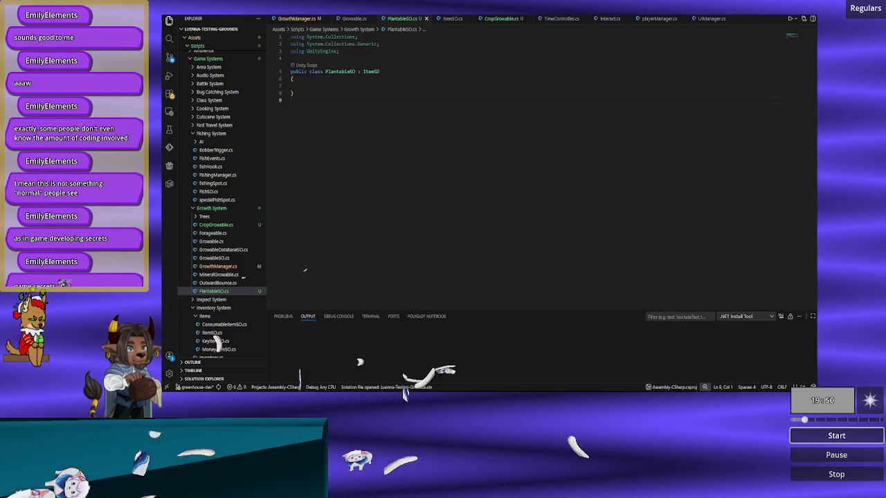
{"action": "left_click", "coordinate": [354, 86]}
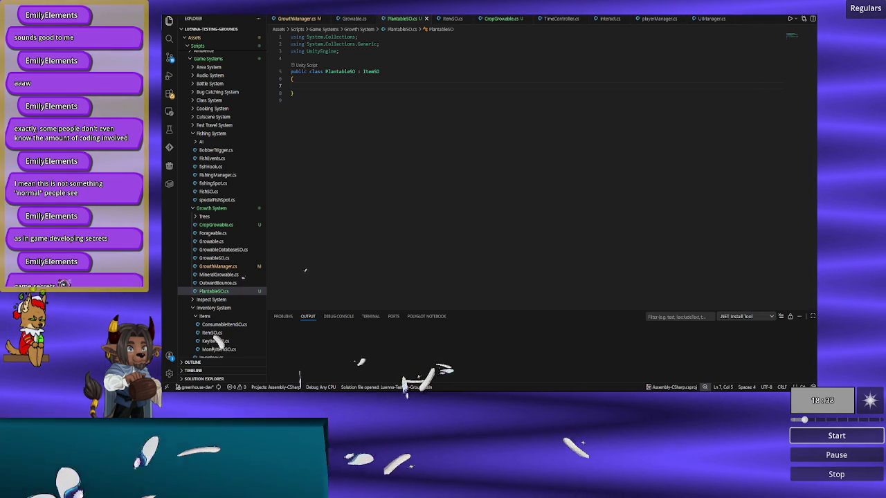
- Leave PlantableSO's class body and bring up Growable.cs with its serialized growth fields
{"action": "left_click", "coordinate": [368, 85]}
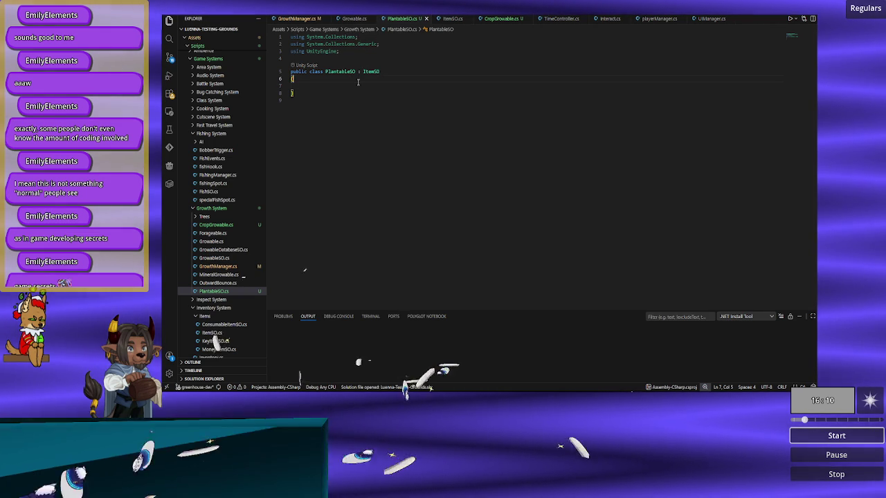
{"action": "left_click", "coordinate": [355, 19]}
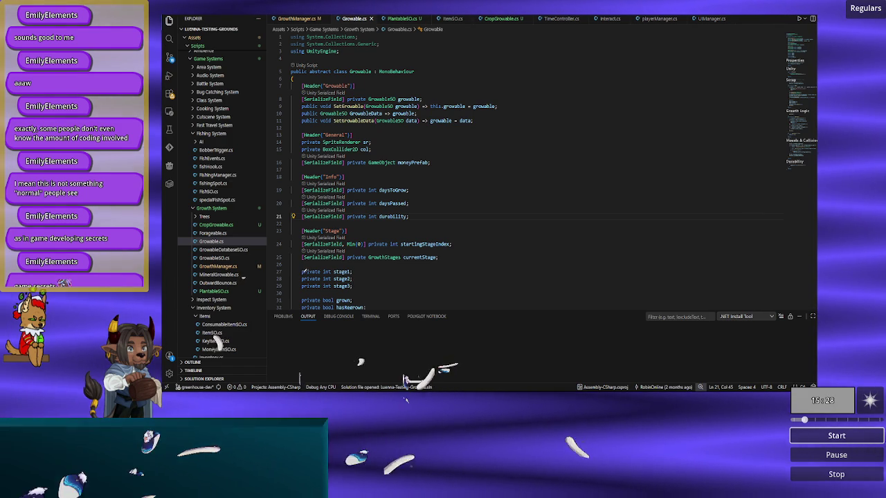
- Review Growable's collider field and Start method, then return to PlantableSO's class body
{"action": "left_click_drag", "start_coordinate": [374, 148], "coordinate": [394, 158]}
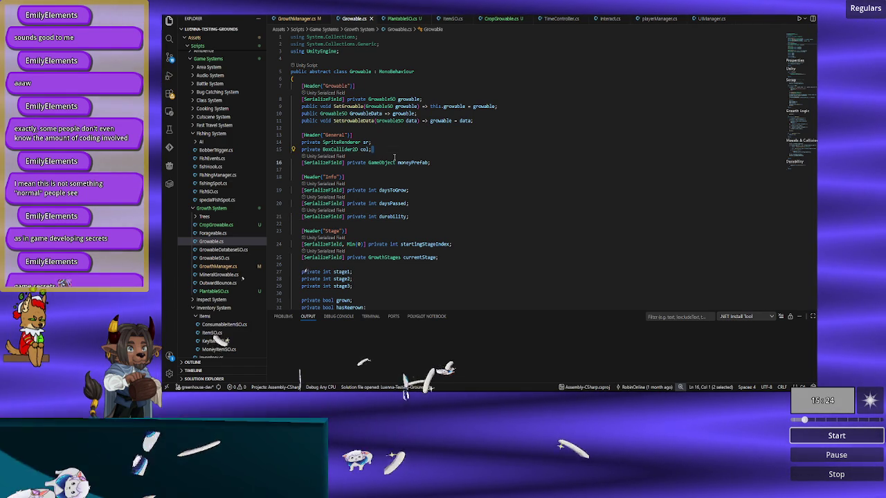
{"action": "left_click", "coordinate": [383, 149]}
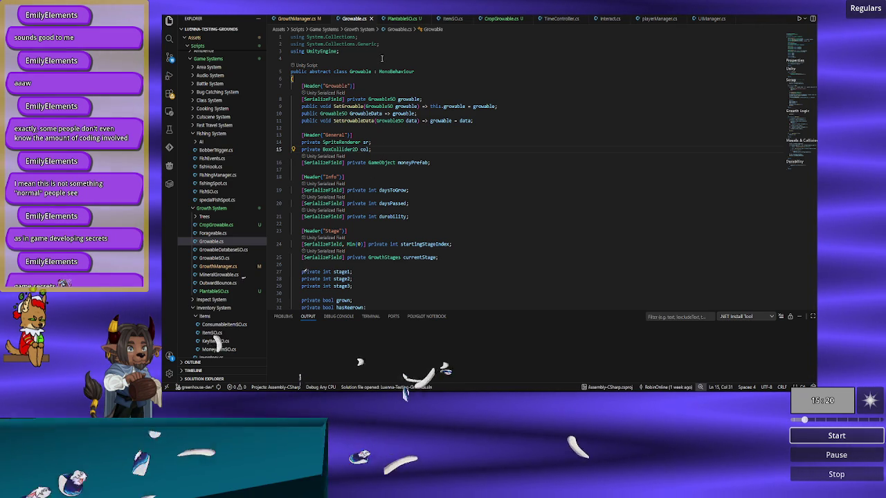
{"action": "mouse_move", "coordinate": [370, 73]}
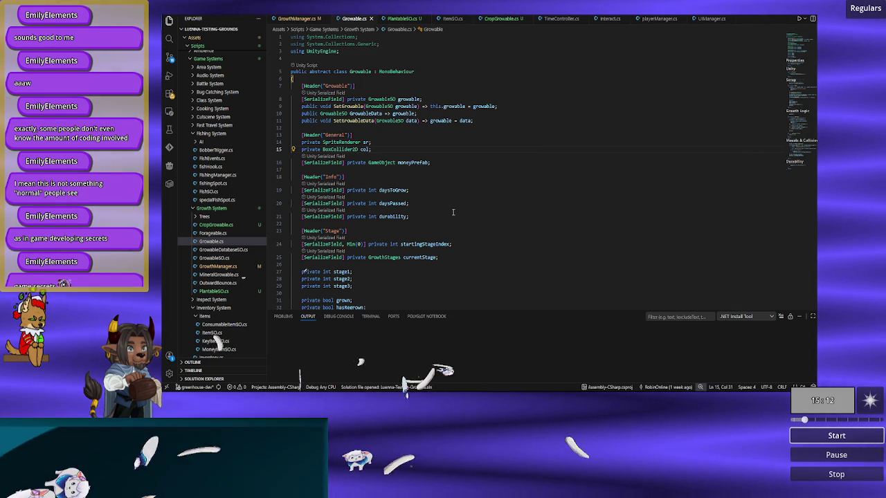
{"action": "scroll", "coordinate": [453, 212], "scroll_direction": "down", "scroll_amount": 3}
{"action": "scroll", "coordinate": [454, 212], "scroll_direction": "down", "scroll_amount": 6}
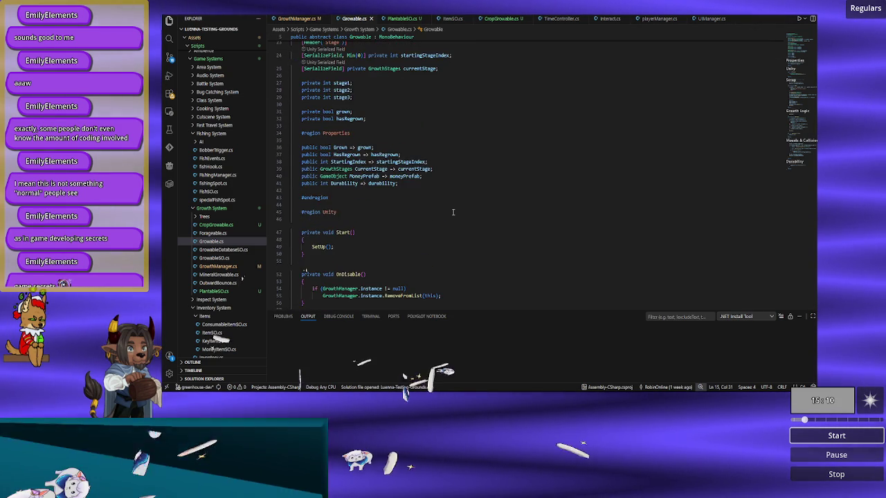
{"action": "scroll", "coordinate": [454, 212], "scroll_direction": "up", "scroll_amount": 10}
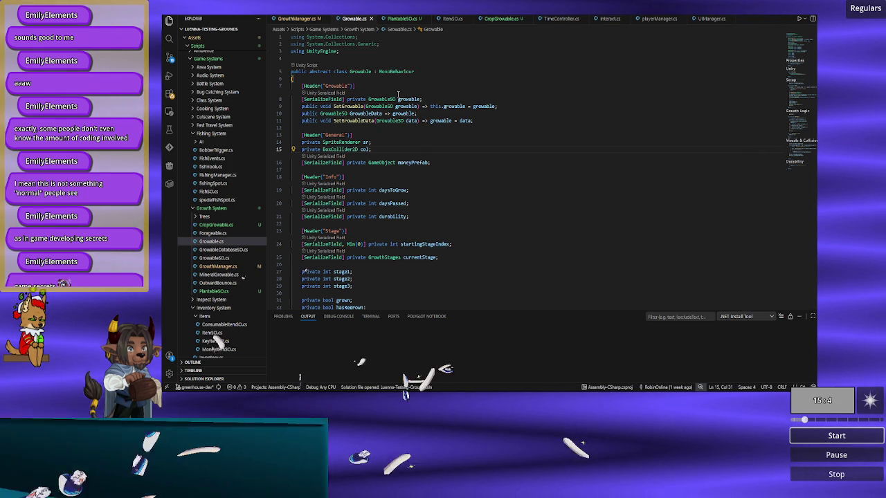
{"action": "left_click", "coordinate": [392, 24]}
{"action": "left_click", "coordinate": [395, 88]}
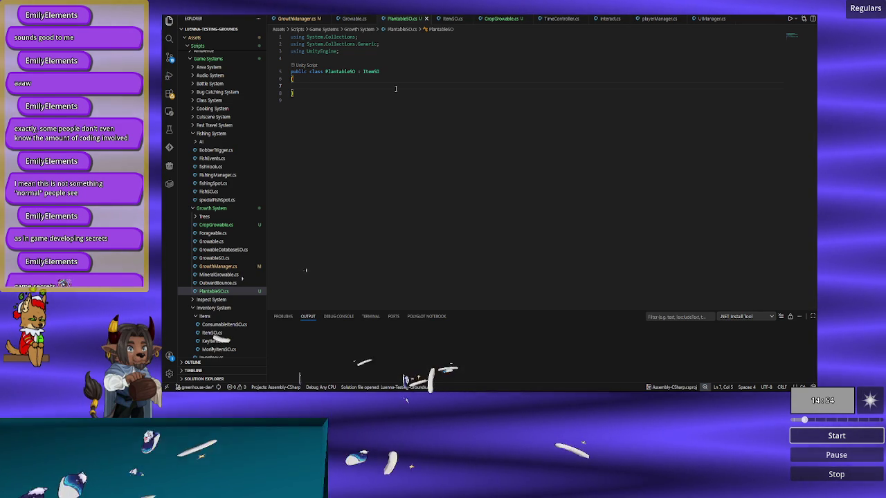
- Open CropGrowable.cs, then bring Growable.cs back and reorder its tab among open files
{"action": "left_click", "coordinate": [500, 19]}
{"action": "left_click", "coordinate": [332, 169]}
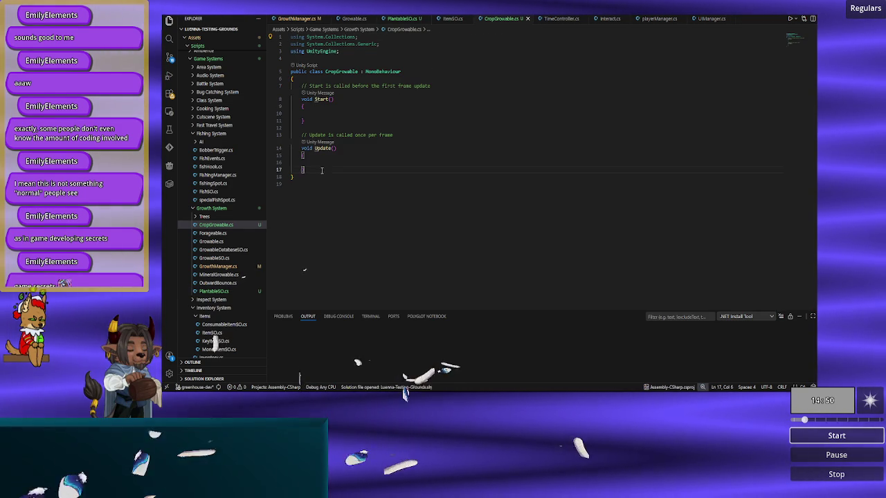
{"action": "mouse_move", "coordinate": [345, 20]}
{"action": "left_mouse_down"}
{"action": "mouse_move", "coordinate": [458, 23]}
{"action": "mouse_move", "coordinate": [442, 22]}
{"action": "left_mouse_up"}
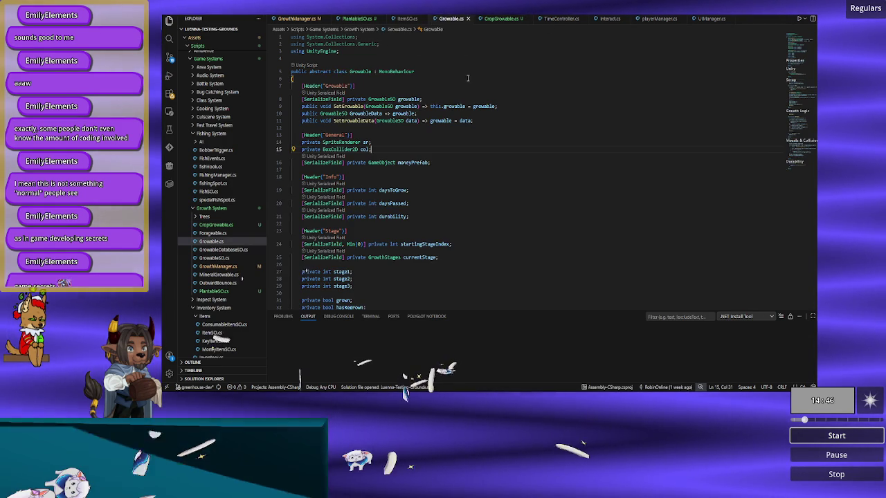
{"action": "scroll", "coordinate": [419, 182], "scroll_direction": "down", "scroll_amount": 3}
{"action": "scroll", "coordinate": [419, 182], "scroll_direction": "down", "scroll_amount": 5}
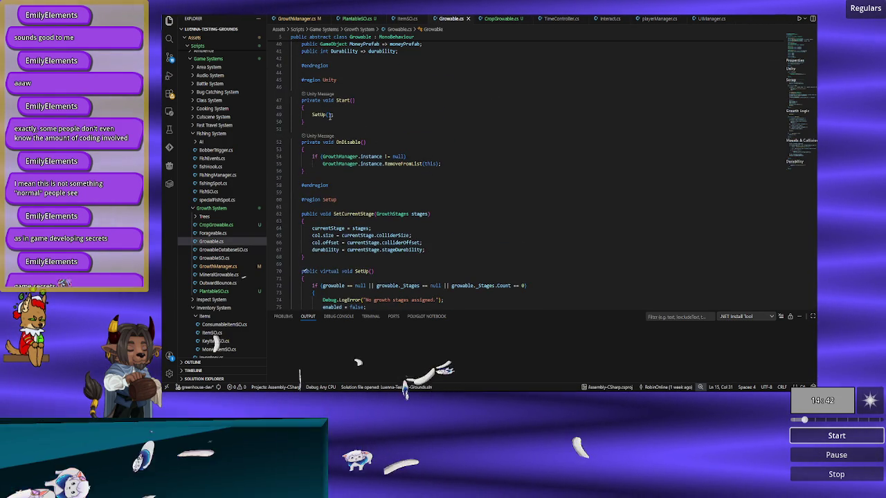
- Trace the SetUp call in Growable's Start to its void SetUp() definition on line 70
{"action": "left_click", "coordinate": [317, 115]}
{"action": "double_click", "coordinate": [318, 115]}
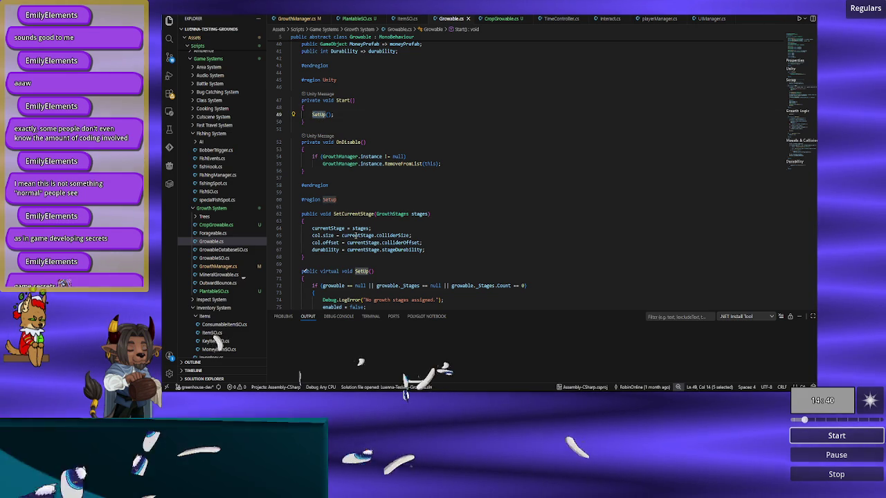
{"action": "scroll", "coordinate": [344, 229], "scroll_direction": "down", "scroll_amount": 2}
{"action": "left_click", "coordinate": [371, 214]}
{"action": "scroll", "coordinate": [380, 218], "scroll_direction": "down", "scroll_amount": 3}
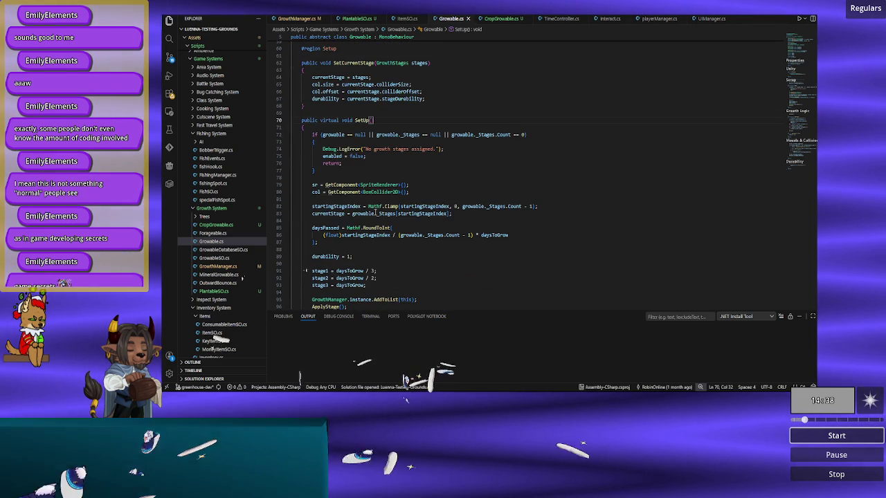
{"action": "scroll", "coordinate": [397, 227], "scroll_direction": "down", "scroll_amount": 2}
{"action": "scroll", "coordinate": [397, 227], "scroll_direction": "up", "scroll_amount": 1}
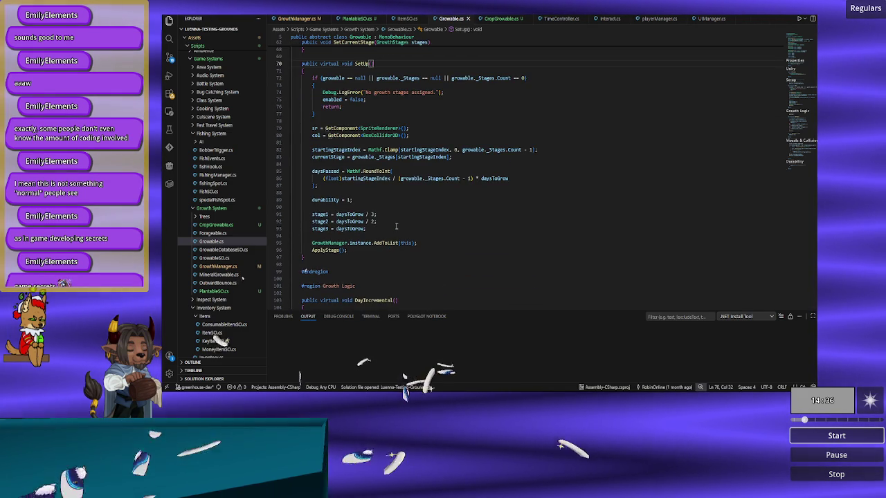
{"action": "scroll", "coordinate": [396, 227], "scroll_direction": "up", "scroll_amount": 2}
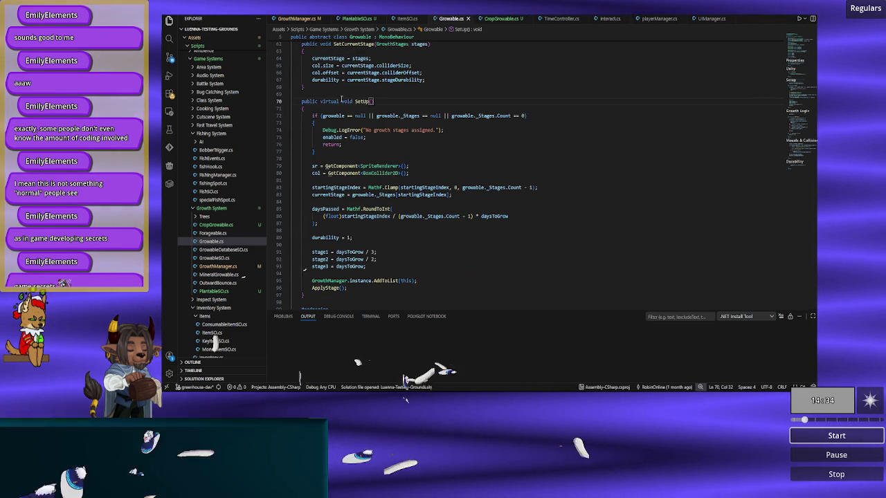
{"action": "left_click_drag", "start_coordinate": [374, 102], "coordinate": [342, 101]}
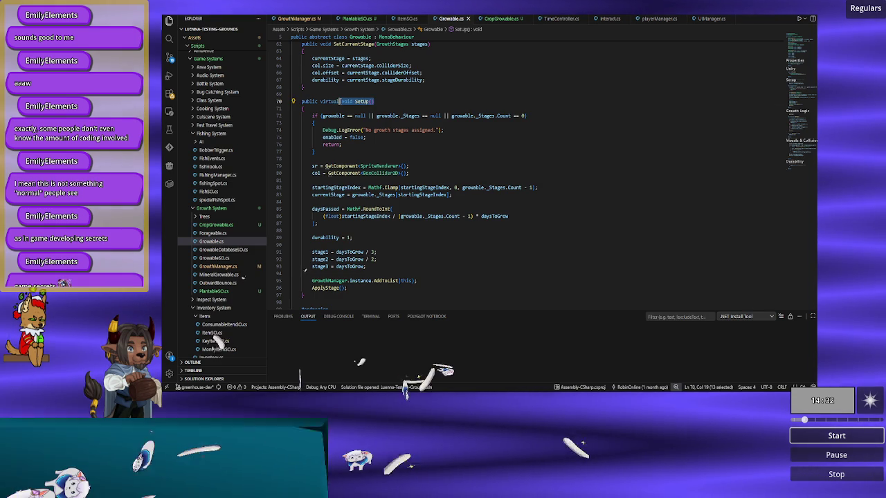
{"action": "left_click", "coordinate": [499, 19]}
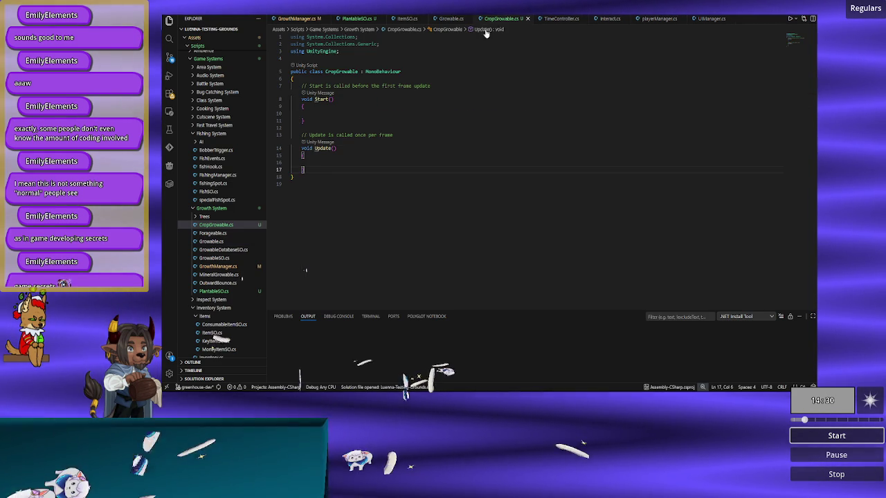
- Delete CropGrowable's template Start and Update methods, abandoning a first override declaration attempt
{"action": "left_click_drag", "start_coordinate": [320, 167], "coordinate": [301, 81]}
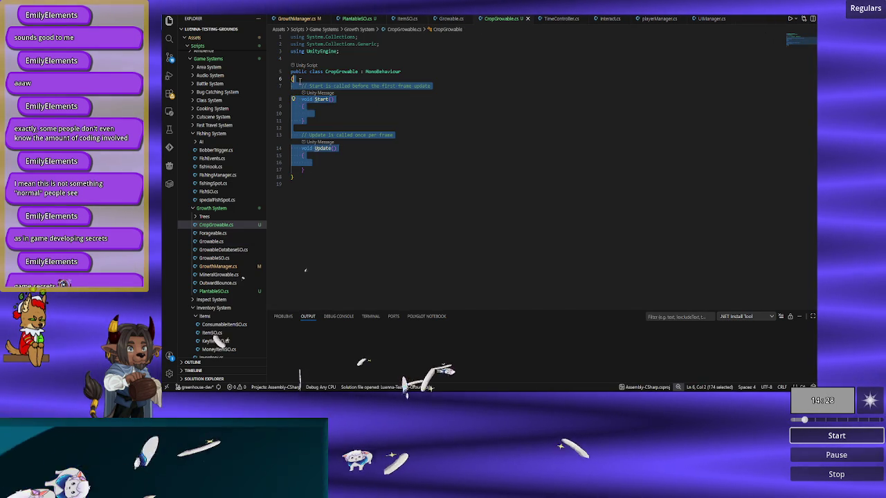
{"action": "key", "text": "BackSpace"}
{"action": "key", "text": "Return"}
{"action": "key", "text": "Down"}
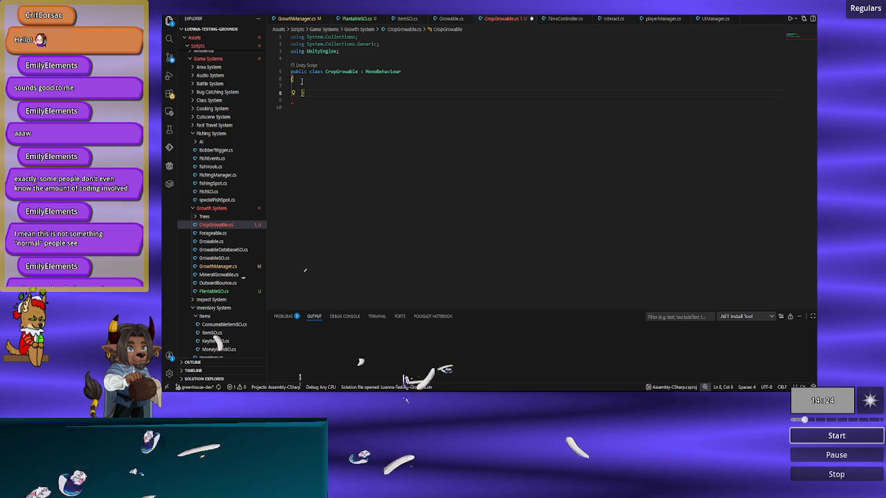
{"action": "key", "text": "ctrl+z"}
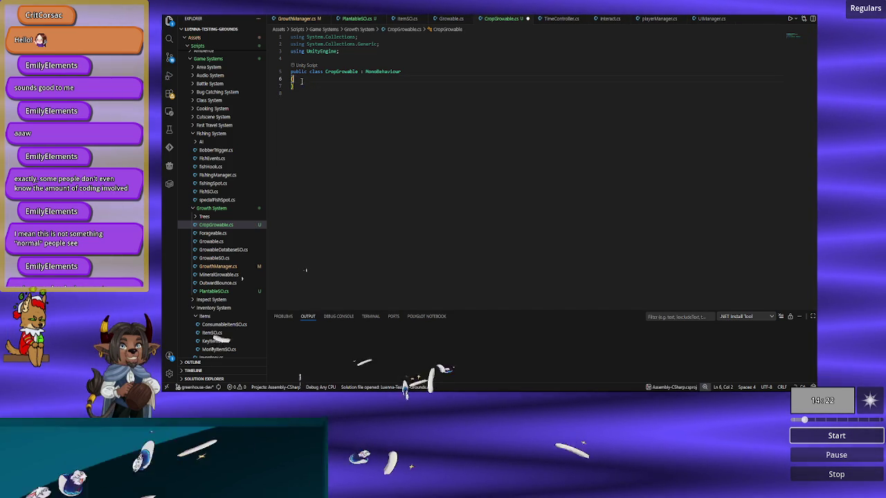
{"action": "key", "text": "Return"}
{"action": "type", "text": "public void over"}
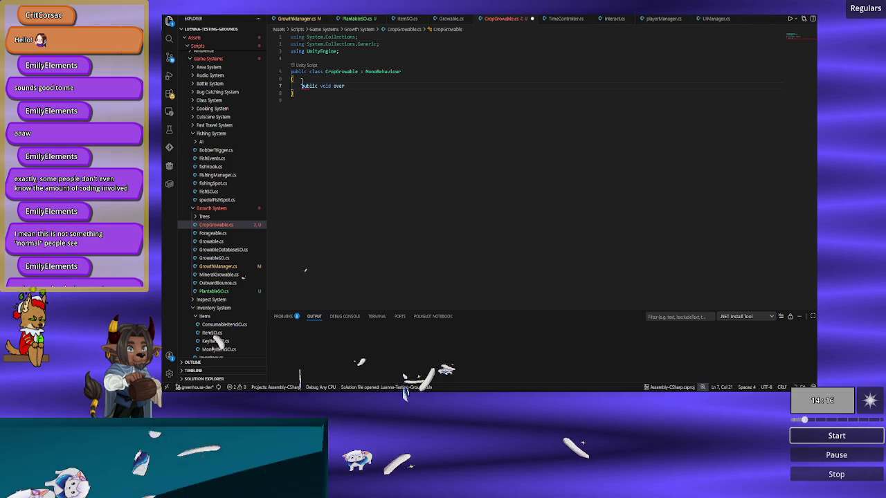
{"action": "type", "text": "ride"}
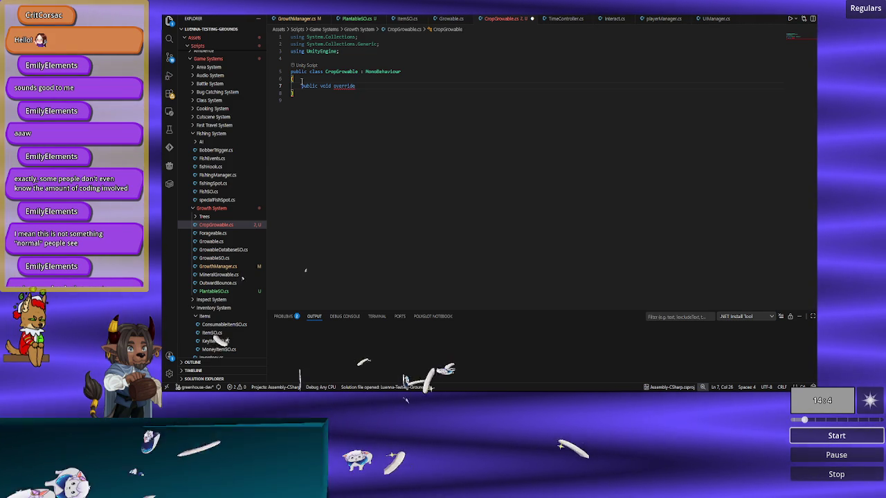
{"action": "key", "text": "ctrl+BackSpace"}
{"action": "key", "text": "ctrl+BackSpace"}
{"action": "type", "text": "override void"}
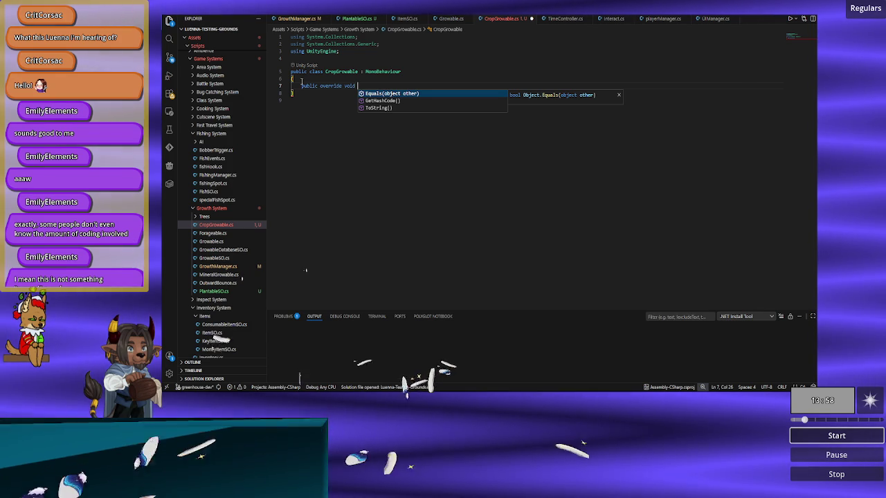
{"action": "key", "text": "ctrl+BackSpace"}
{"action": "key", "text": "ctrl+BackSpace"}
{"action": "key", "text": "ctrl+BackSpace"}
{"action": "key", "text": "Up"}
{"action": "key", "text": "Up"}
- Replace MonoBehaviour with Growable as CropGrowable's base class and begin a public member
{"action": "key", "text": "End"}
{"action": "key", "text": "ctrl+BackSpace"}
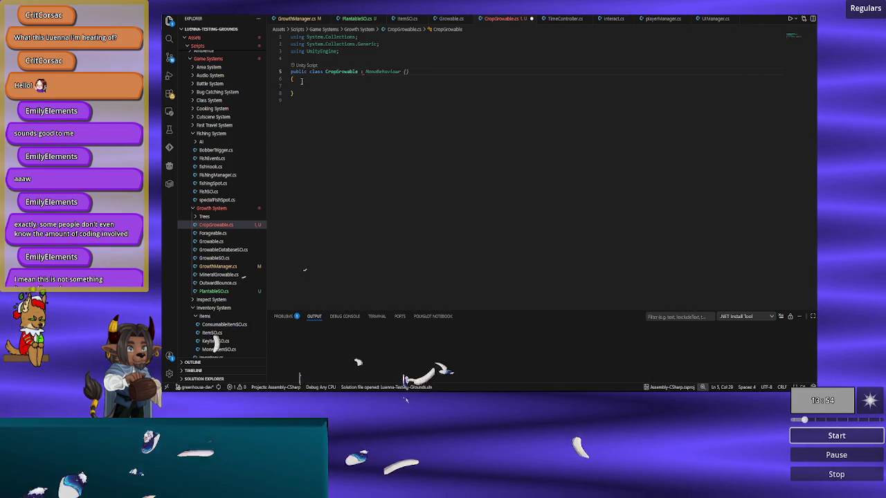
{"action": "type", "text": "Grow"}
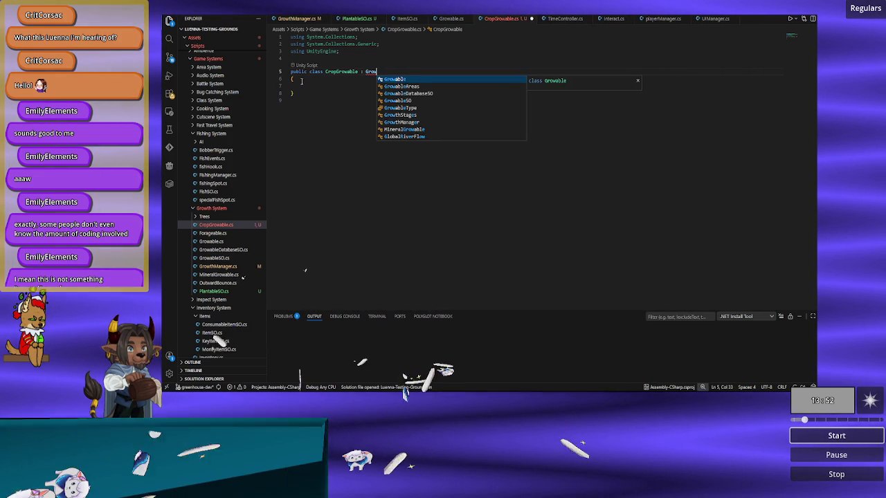
{"action": "key", "text": "Tab"}
{"action": "key", "text": "Down"}
{"action": "key", "text": "Return"}
{"action": "type", "text": "p"}
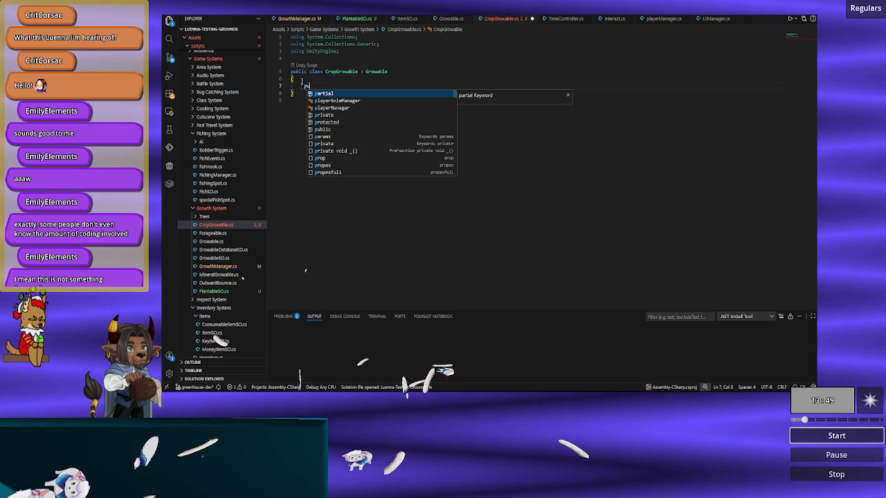
{"action": "type", "text": "ublic"}
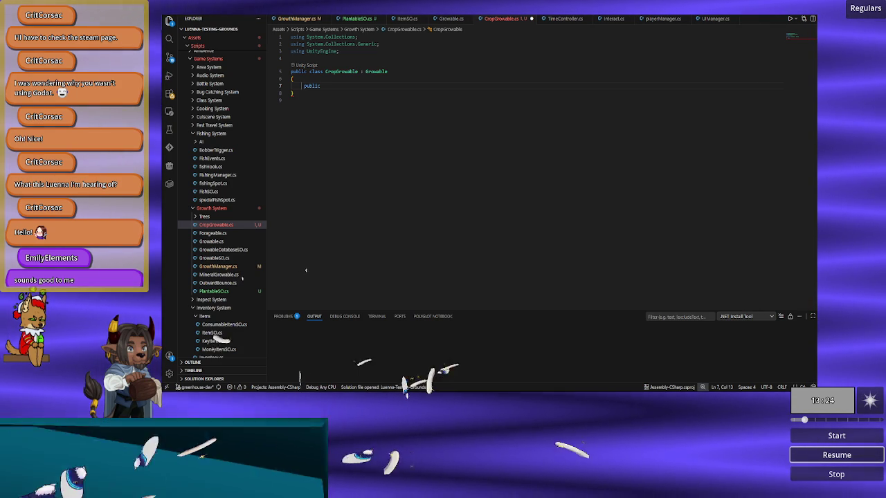
- Add a public override void SetUp() to CropGrowable that calls base.SetUp()
{"action": "left_click", "coordinate": [335, 104]}
{"action": "key", "text": "Right"}
{"action": "key", "text": "Right"}
{"action": "key", "text": "Right"}
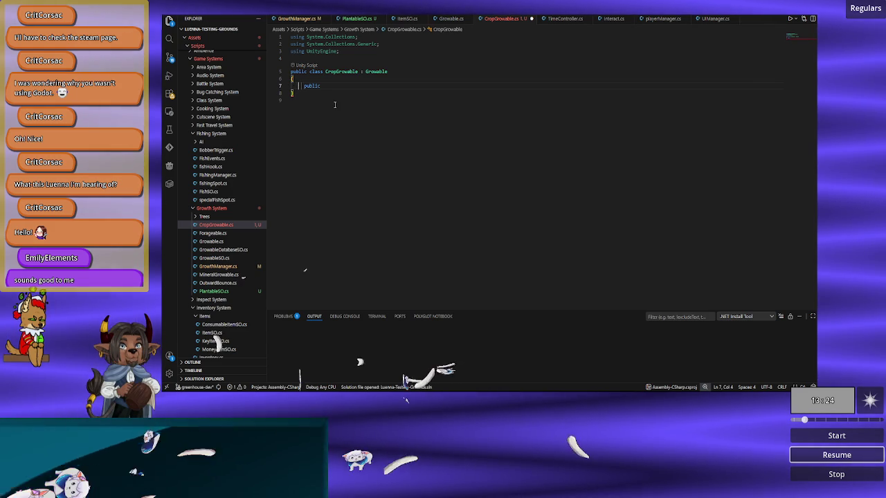
{"action": "key", "text": "End"}
{"action": "type", "text": "ov"}
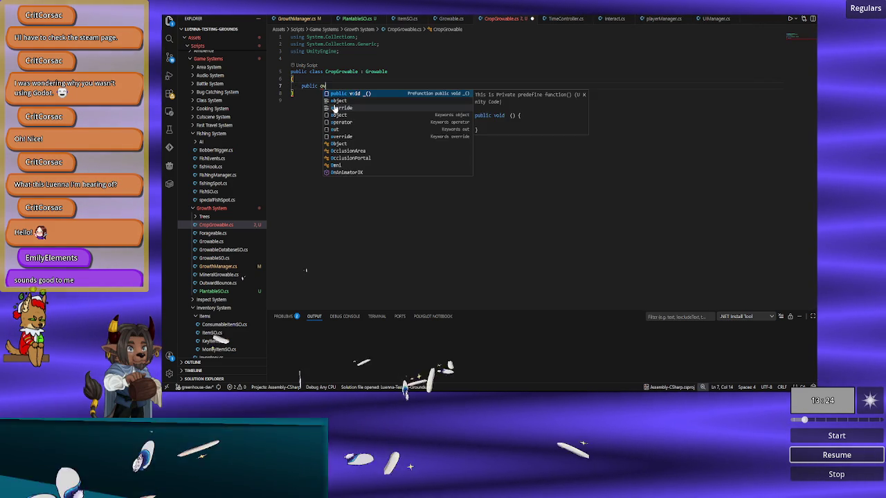
{"action": "type", "text": "erride void"}
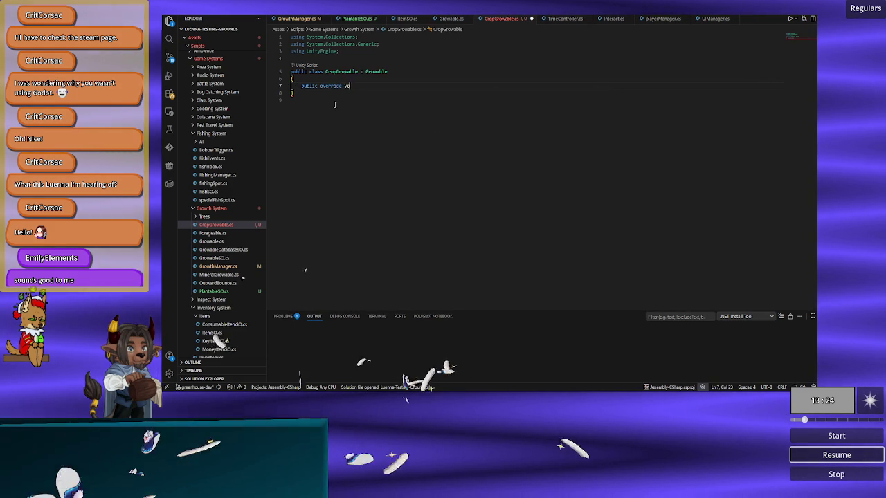
{"action": "key", "text": "Return"}
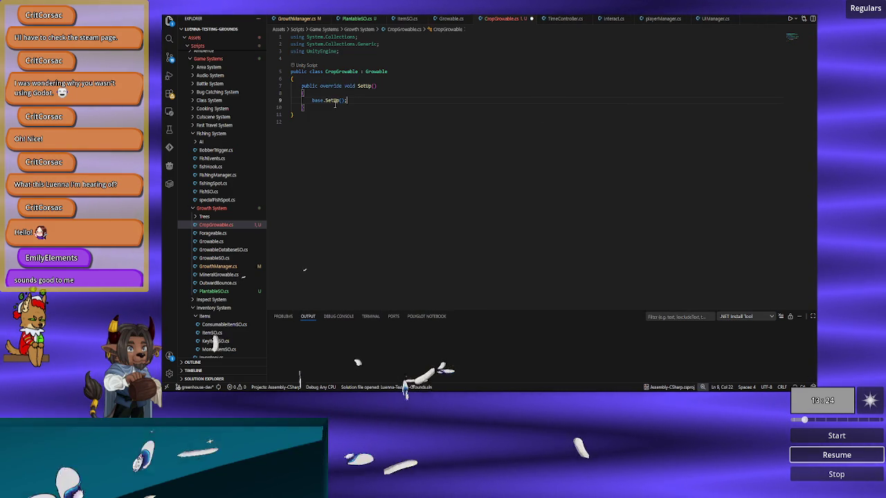
{"action": "key", "text": "shift+Home"}
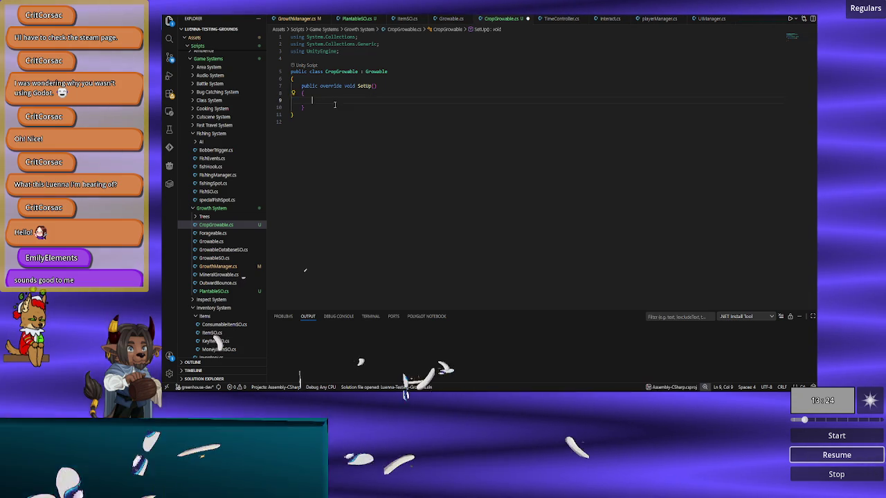
{"action": "key", "text": "Left"}
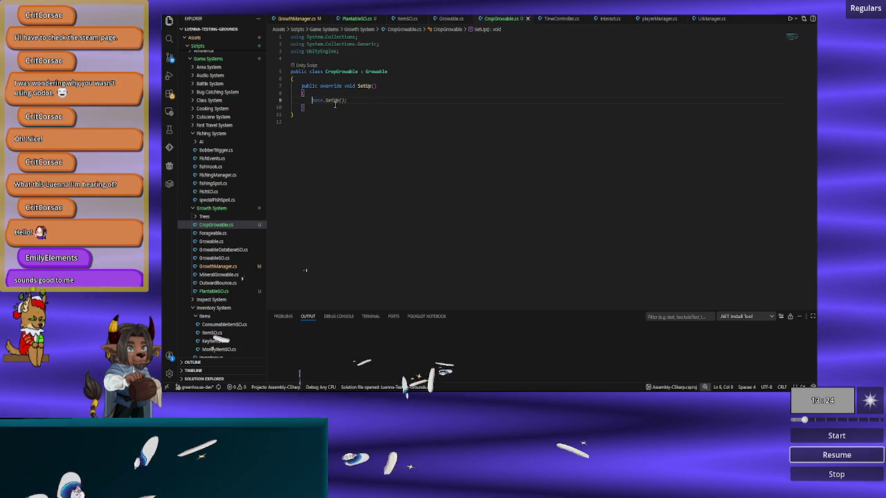
- Jump to Growable's virtual SetUp definition and look over it
{"action": "left_click", "coordinate": [443, 24]}
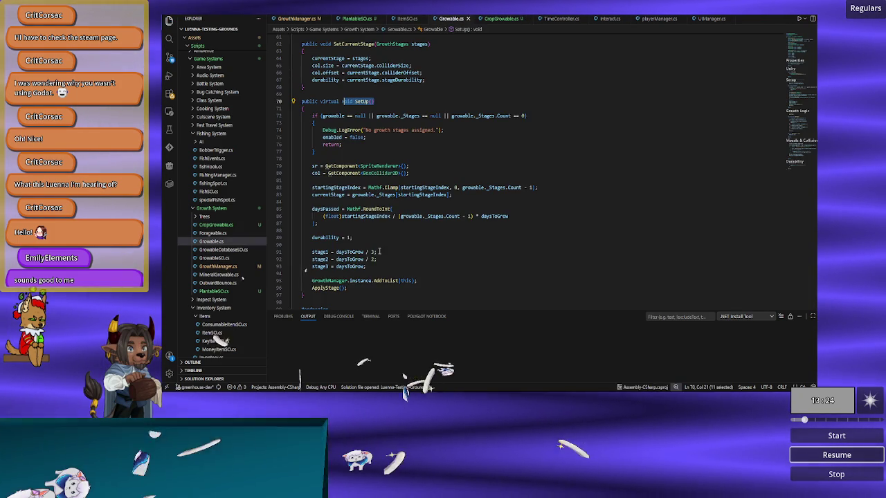
{"action": "scroll", "coordinate": [411, 209], "scroll_direction": "down", "scroll_amount": 2}
{"action": "scroll", "coordinate": [411, 209], "scroll_direction": "up", "scroll_amount": 1}
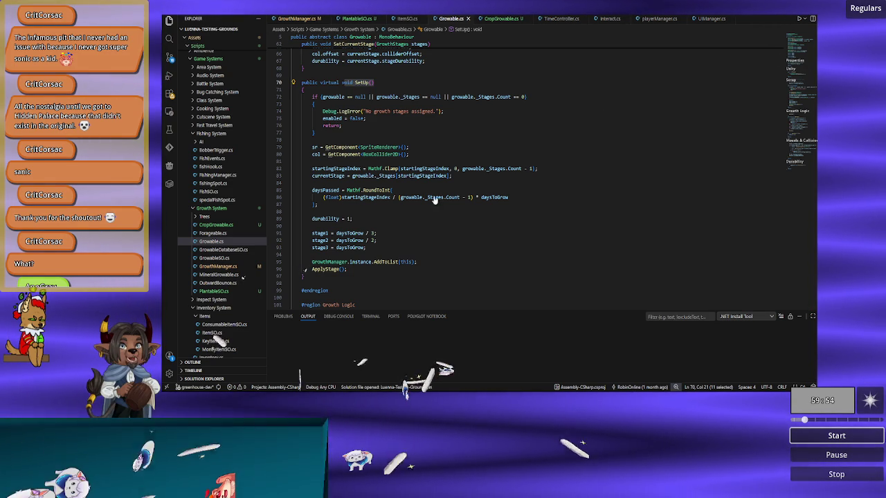
{"action": "left_click", "coordinate": [477, 197]}
{"action": "scroll", "coordinate": [477, 198], "scroll_direction": "down", "scroll_amount": 2}
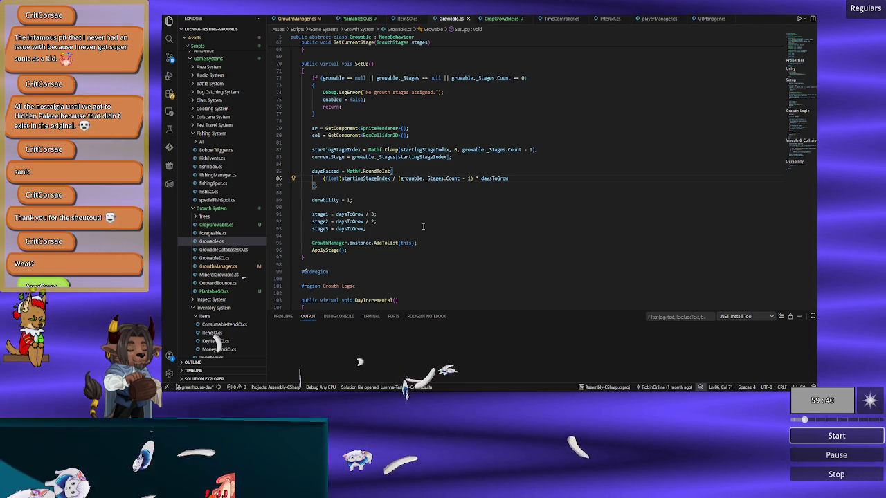
{"action": "scroll", "coordinate": [423, 226], "scroll_direction": "up", "scroll_amount": 1}
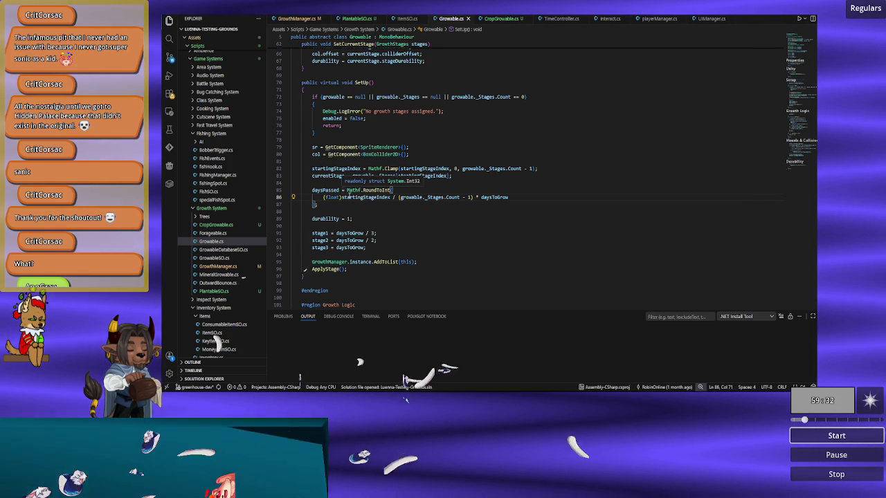
{"action": "left_click", "coordinate": [350, 205]}
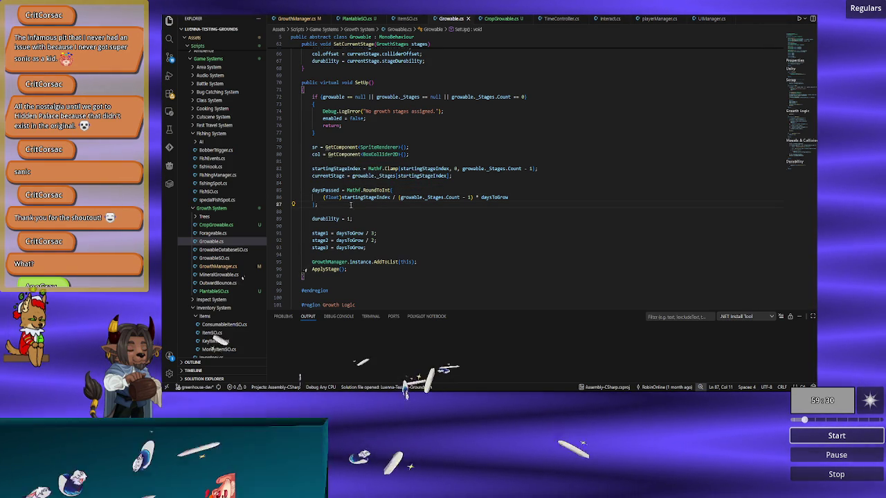
{"action": "left_click", "coordinate": [364, 218]}
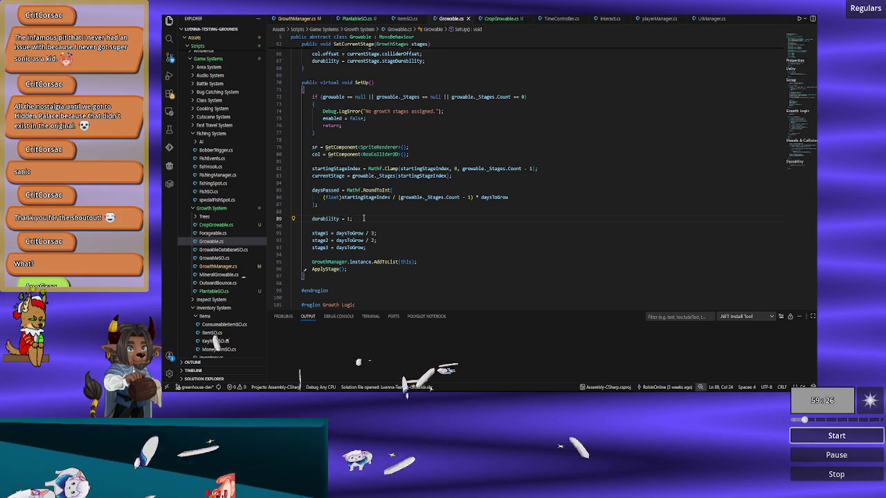
{"action": "scroll", "coordinate": [363, 218], "scroll_direction": "up", "scroll_amount": 6}
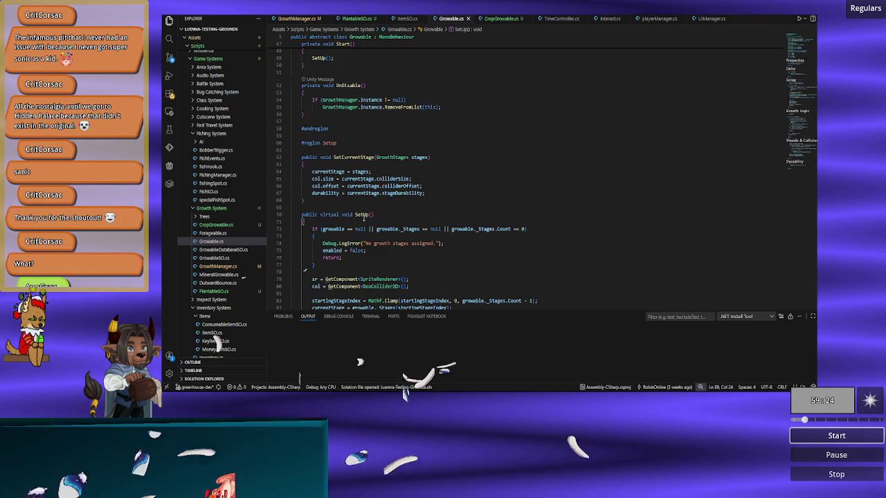
{"action": "scroll", "coordinate": [363, 218], "scroll_direction": "up", "scroll_amount": 3}
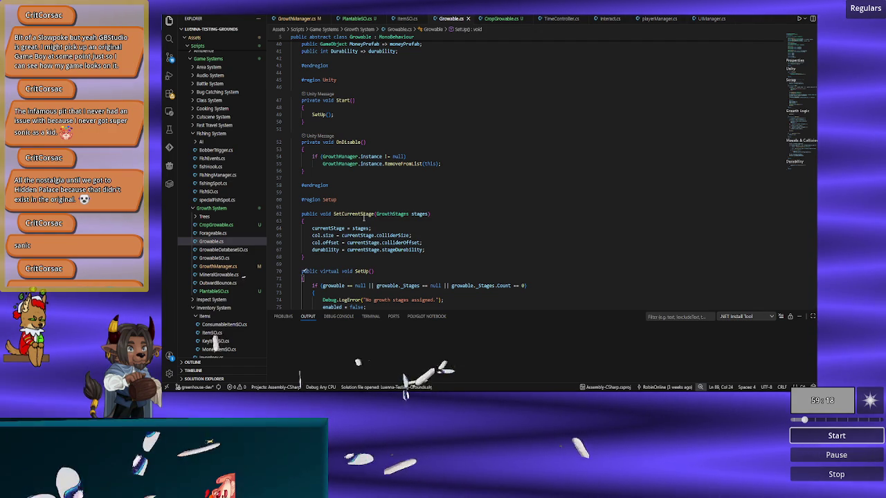
{"action": "scroll", "coordinate": [364, 218], "scroll_direction": "up", "scroll_amount": 7}
{"action": "scroll", "coordinate": [364, 216], "scroll_direction": "up", "scroll_amount": 2}
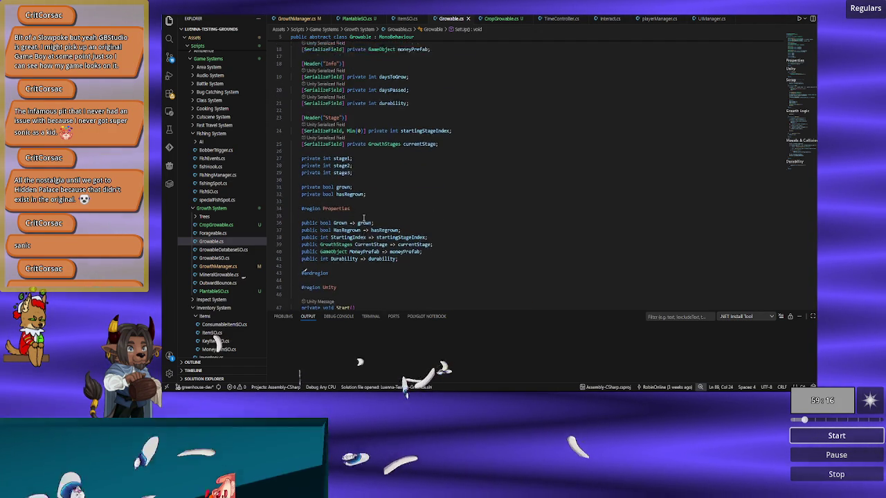
{"action": "scroll", "coordinate": [365, 217], "scroll_direction": "down", "scroll_amount": 15}
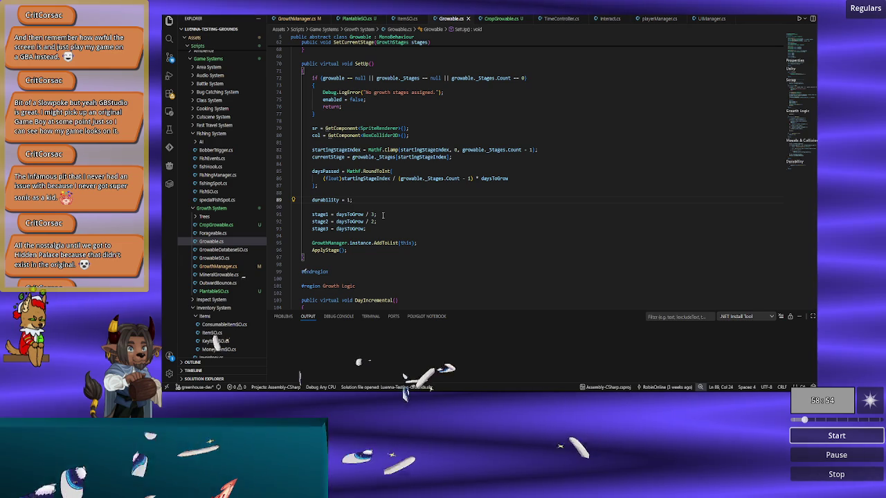
{"action": "scroll", "coordinate": [383, 215], "scroll_direction": "up", "scroll_amount": 1}
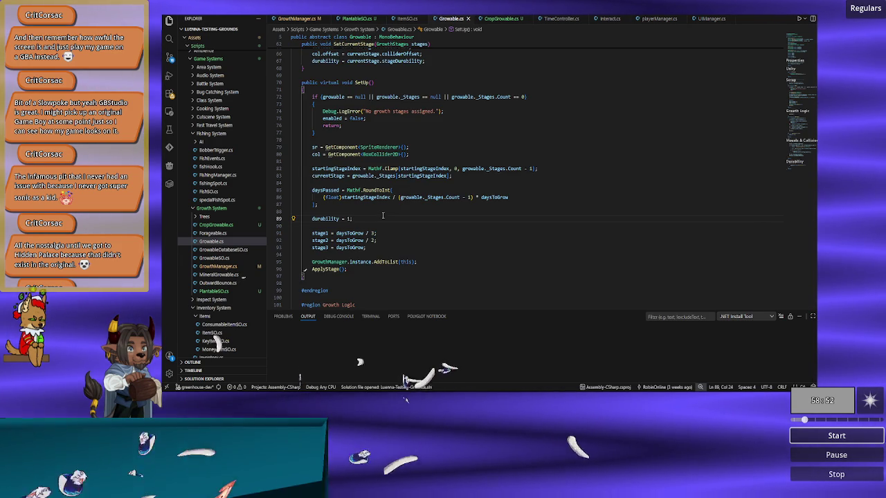
{"action": "double_click", "coordinate": [325, 268]}
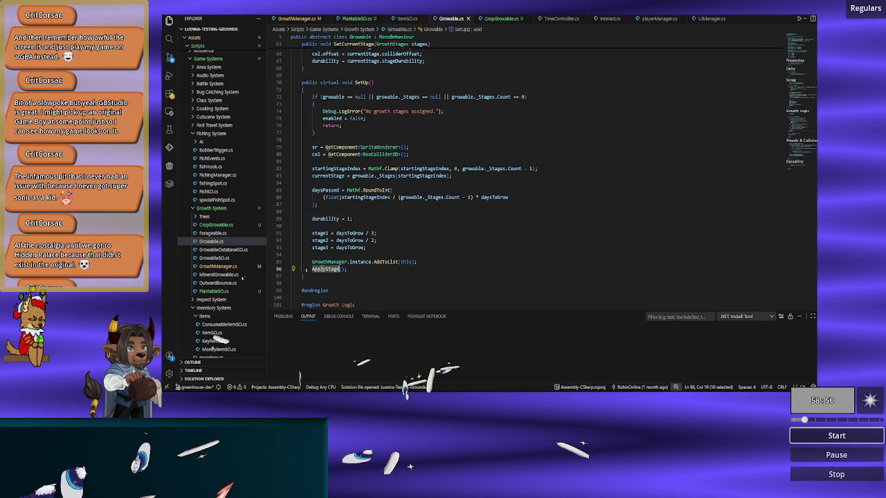
{"action": "scroll", "coordinate": [363, 277], "scroll_direction": "down", "scroll_amount": 5}
{"action": "scroll", "coordinate": [363, 277], "scroll_direction": "down", "scroll_amount": 10}
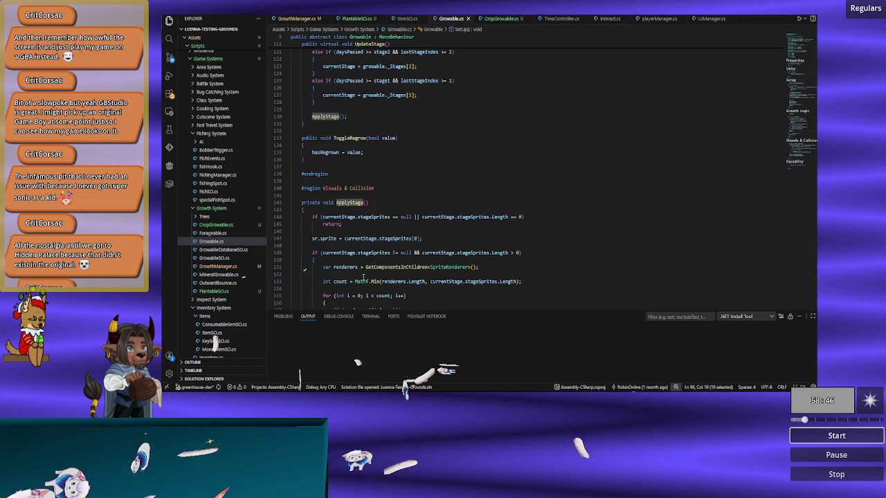
{"action": "scroll", "coordinate": [363, 277], "scroll_direction": "down", "scroll_amount": 4}
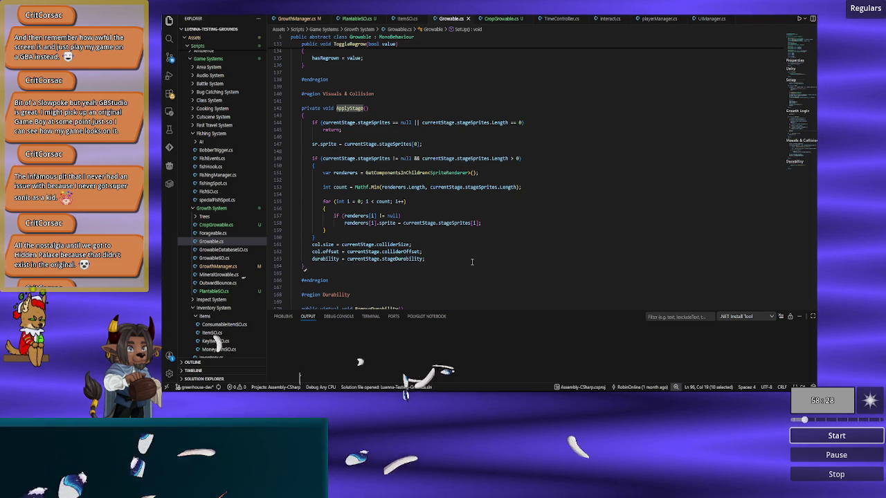
{"action": "scroll", "coordinate": [472, 262], "scroll_direction": "up", "scroll_amount": 12}
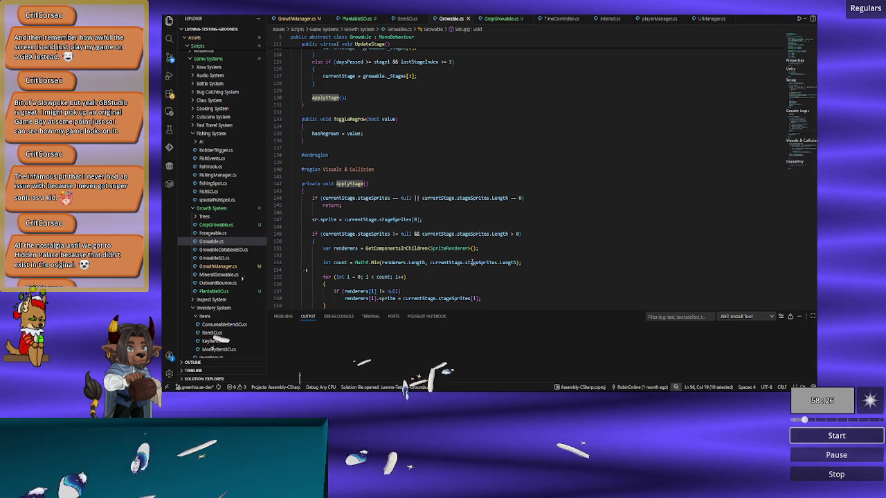
{"action": "scroll", "coordinate": [472, 261], "scroll_direction": "up", "scroll_amount": 10}
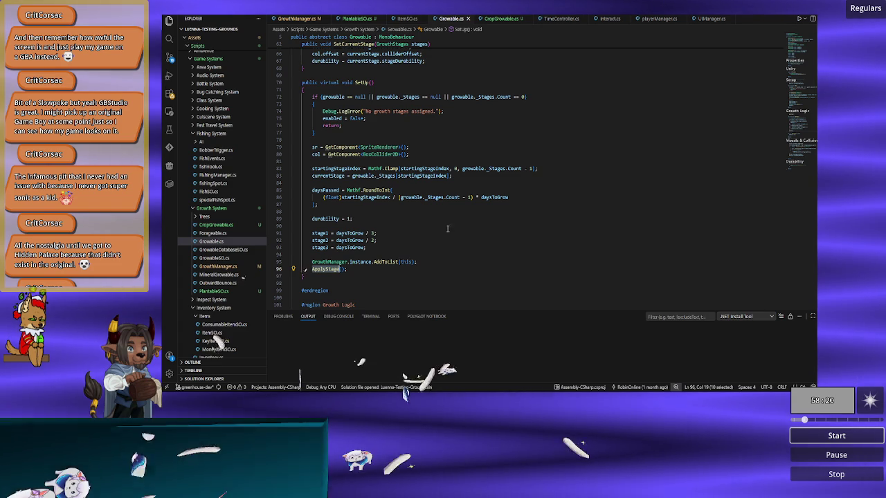
{"action": "mouse_move", "coordinate": [340, 105]}
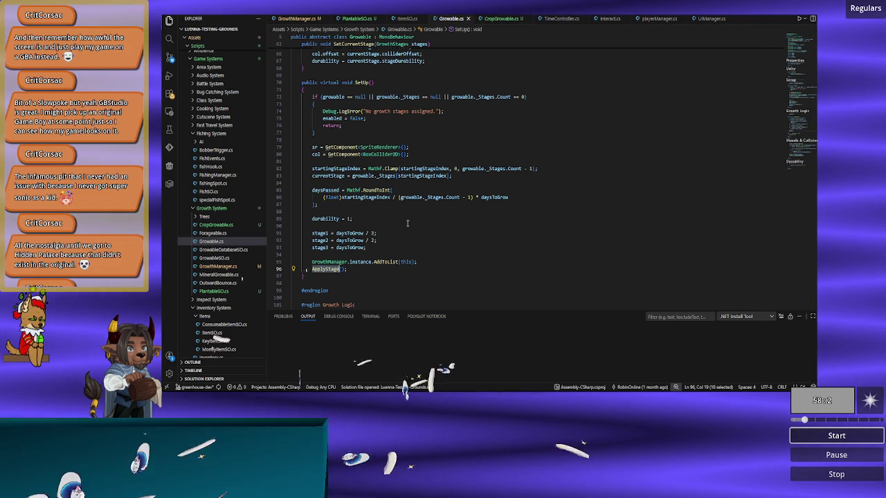
{"action": "scroll", "coordinate": [407, 223], "scroll_direction": "up", "scroll_amount": 12}
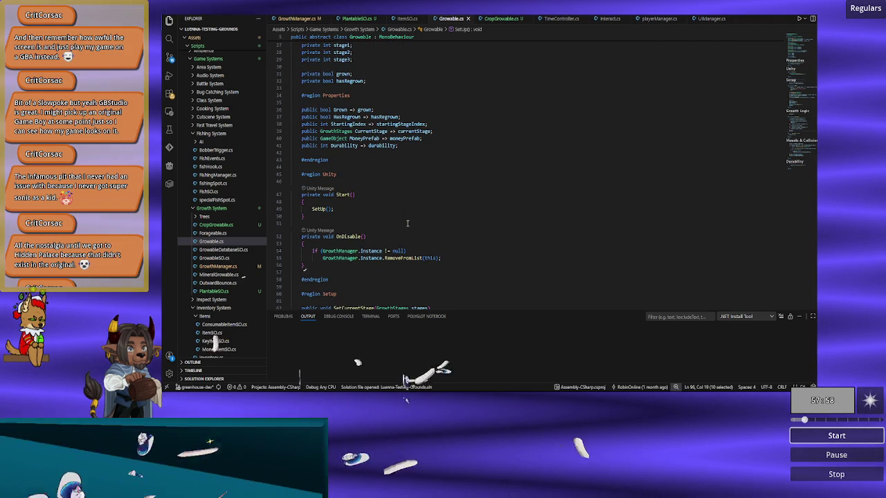
{"action": "scroll", "coordinate": [407, 223], "scroll_direction": "down", "scroll_amount": 5}
{"action": "scroll", "coordinate": [407, 223], "scroll_direction": "up", "scroll_amount": 5}
{"action": "scroll", "coordinate": [407, 223], "scroll_direction": "down", "scroll_amount": 5}
{"action": "scroll", "coordinate": [407, 222], "scroll_direction": "down", "scroll_amount": 5}
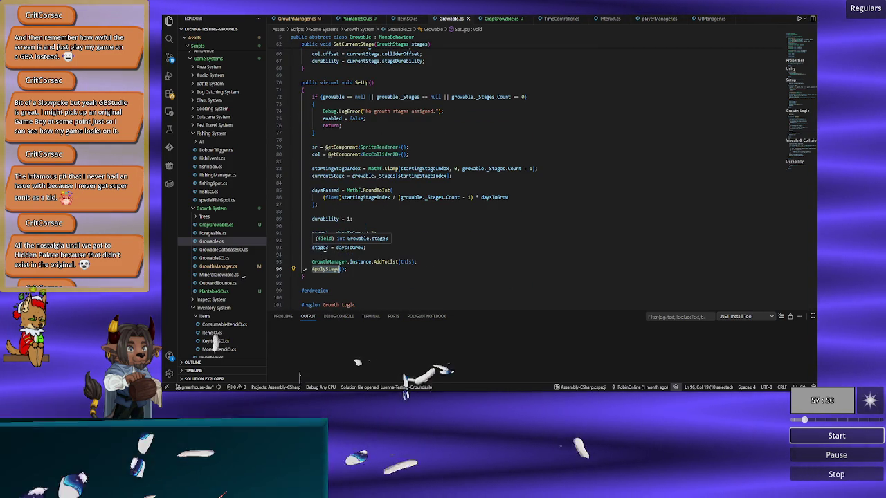
{"action": "double_click", "coordinate": [320, 247]}
{"action": "scroll", "coordinate": [481, 258], "scroll_direction": "down", "scroll_amount": 10}
{"action": "scroll", "coordinate": [481, 259], "scroll_direction": "down", "scroll_amount": 4}
{"action": "scroll", "coordinate": [481, 258], "scroll_direction": "up", "scroll_amount": 3}
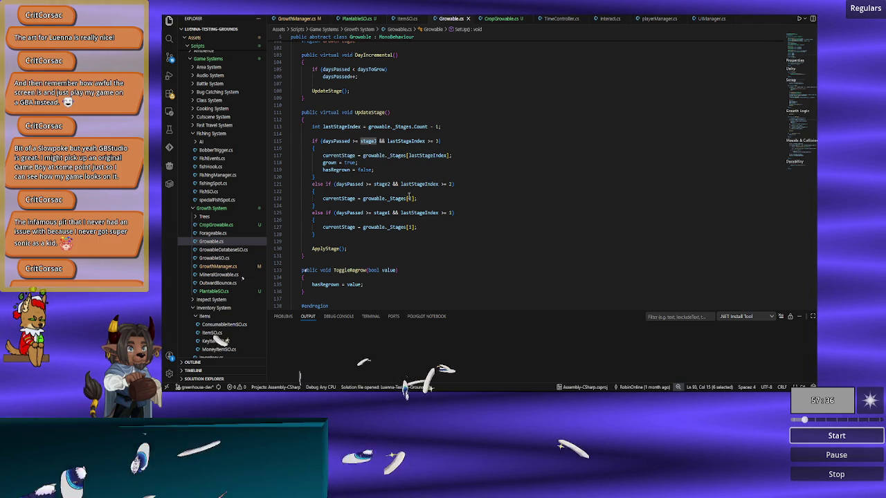
{"action": "scroll", "coordinate": [426, 228], "scroll_direction": "down", "scroll_amount": 4}
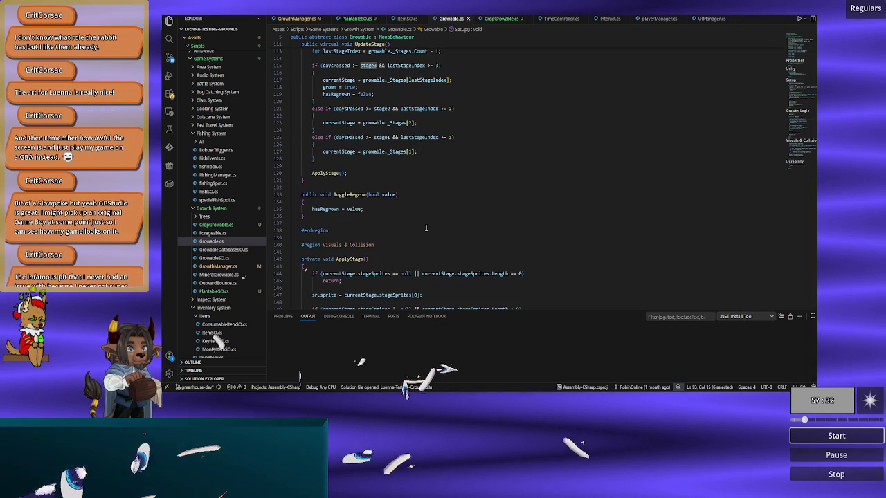
{"action": "scroll", "coordinate": [426, 228], "scroll_direction": "down", "scroll_amount": 1}
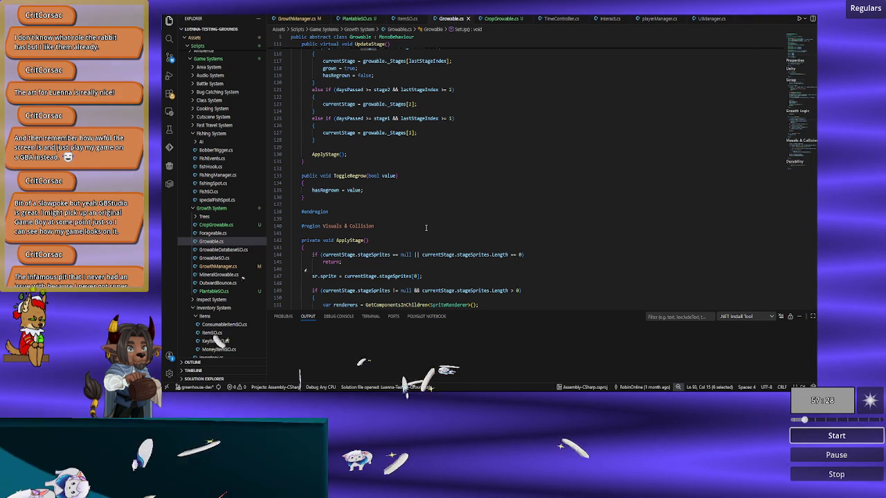
{"action": "scroll", "coordinate": [425, 228], "scroll_direction": "down", "scroll_amount": 8}
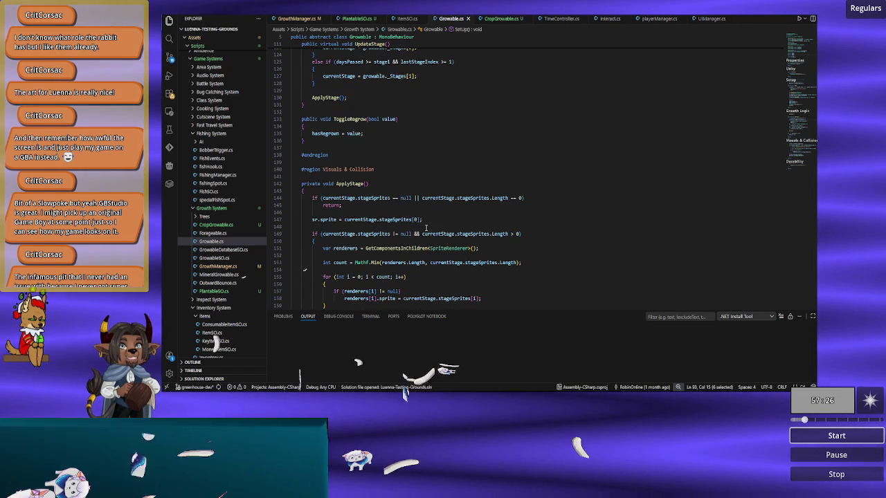
{"action": "scroll", "coordinate": [425, 227], "scroll_direction": "down", "scroll_amount": 4}
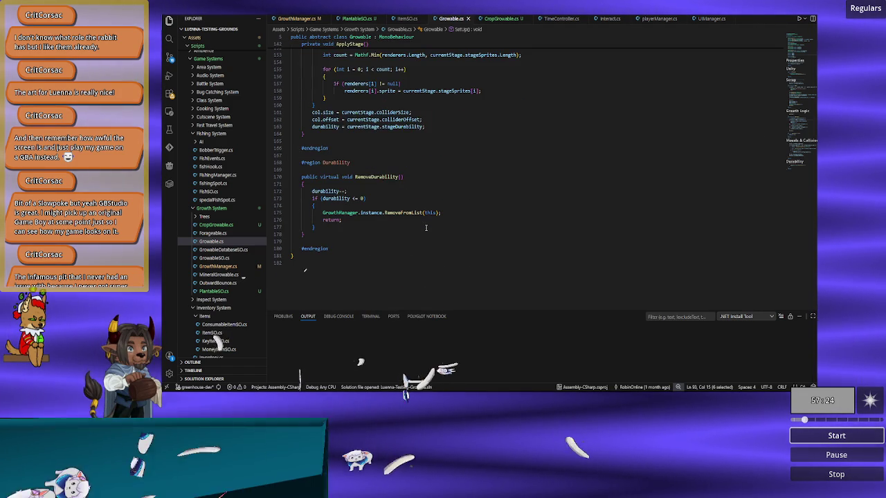
{"action": "scroll", "coordinate": [425, 228], "scroll_direction": "up", "scroll_amount": 10}
{"action": "scroll", "coordinate": [426, 228], "scroll_direction": "up", "scroll_amount": 15}
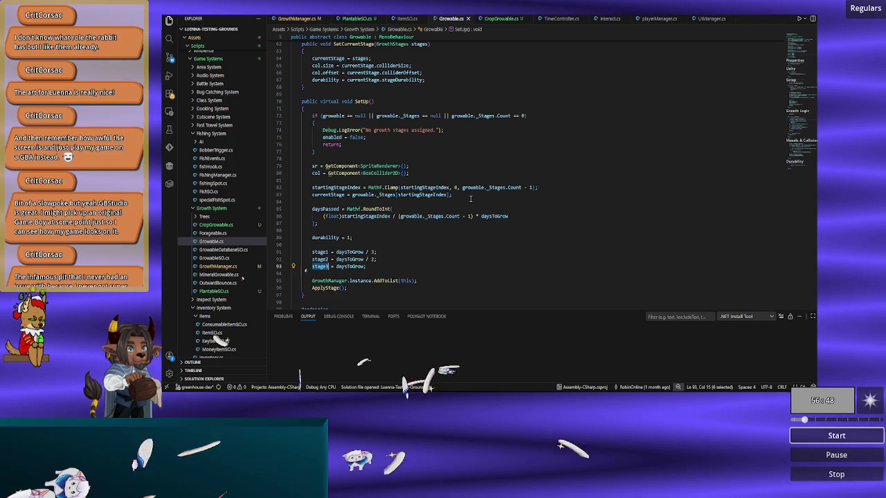
{"action": "scroll", "coordinate": [397, 215], "scroll_direction": "up", "scroll_amount": 1}
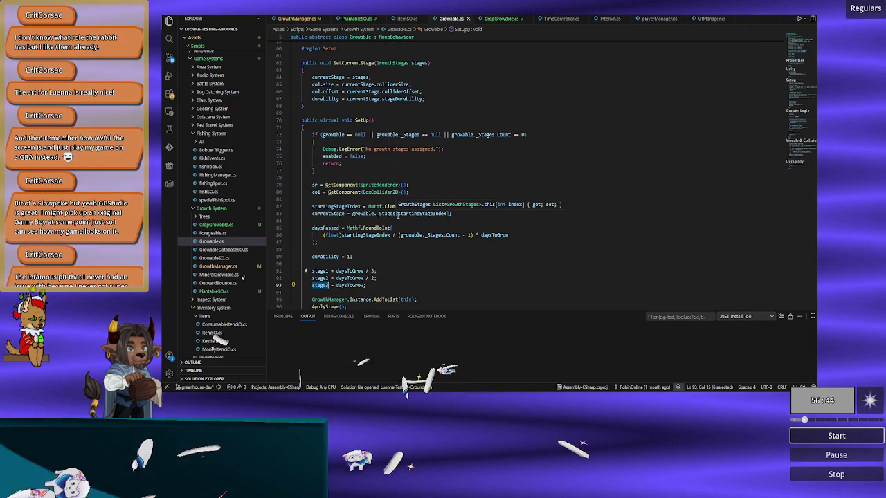
{"action": "left_click", "coordinate": [423, 193]}
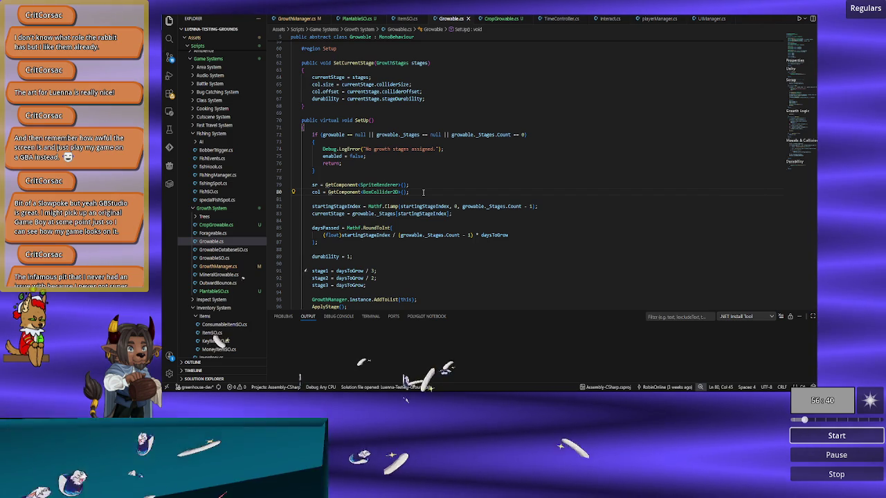
{"action": "scroll", "coordinate": [423, 193], "scroll_direction": "up", "scroll_amount": 1}
{"action": "scroll", "coordinate": [422, 192], "scroll_direction": "up", "scroll_amount": 2}
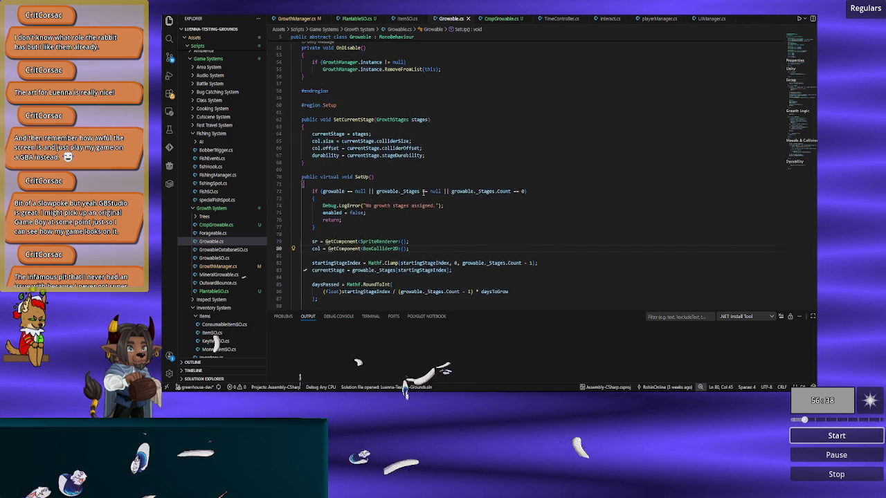
{"action": "scroll", "coordinate": [423, 193], "scroll_direction": "up", "scroll_amount": 1}
{"action": "scroll", "coordinate": [423, 192], "scroll_direction": "up", "scroll_amount": 1}
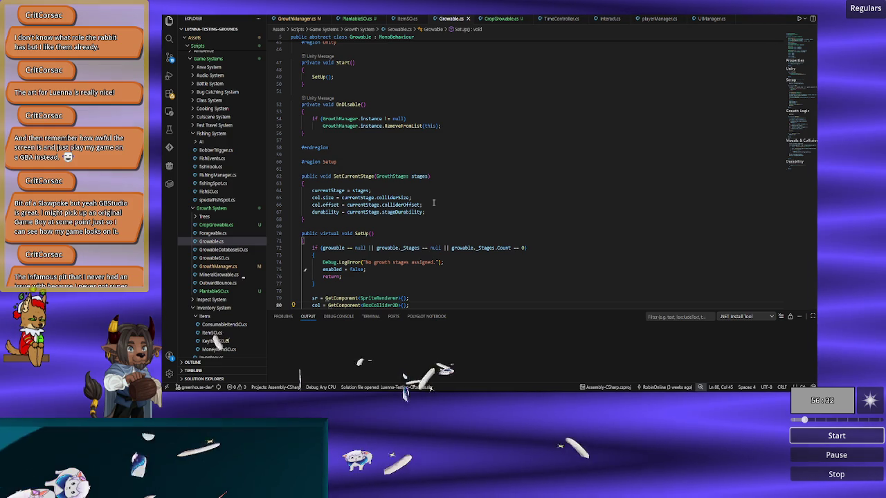
{"action": "scroll", "coordinate": [434, 203], "scroll_direction": "up", "scroll_amount": 3}
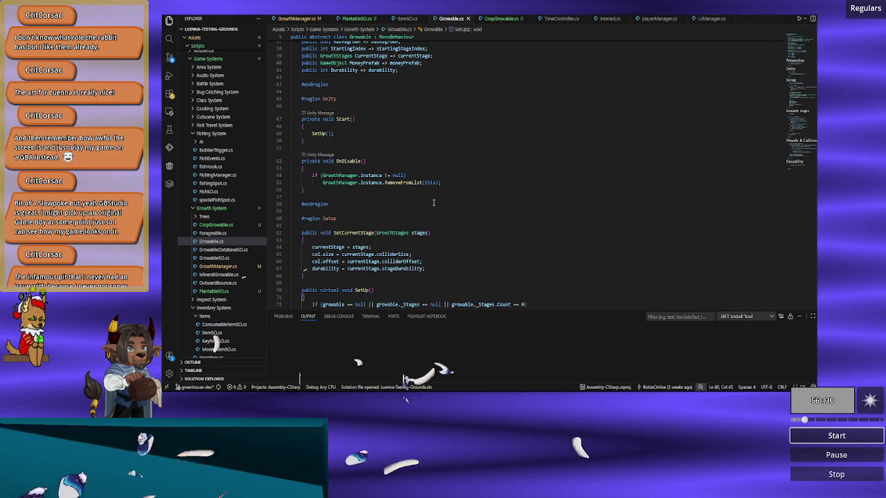
{"action": "scroll", "coordinate": [434, 202], "scroll_direction": "down", "scroll_amount": 9}
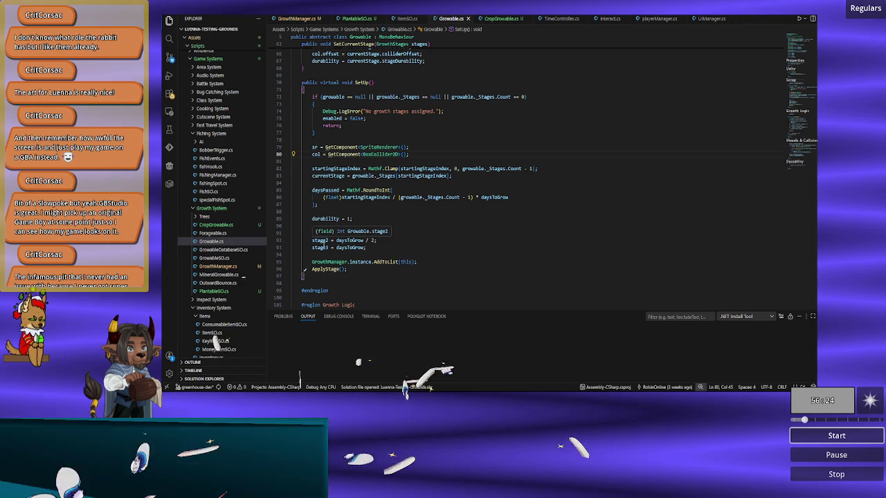
{"action": "scroll", "coordinate": [430, 221], "scroll_direction": "down", "scroll_amount": 13}
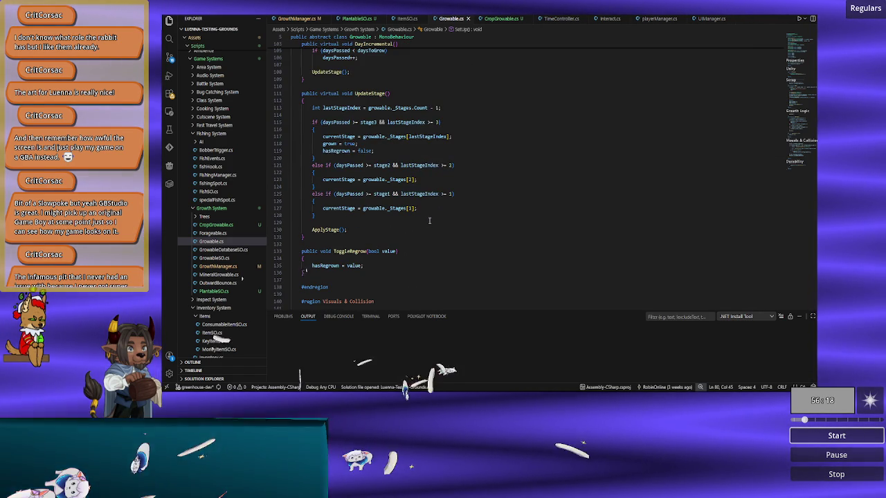
{"action": "left_click", "coordinate": [409, 122]}
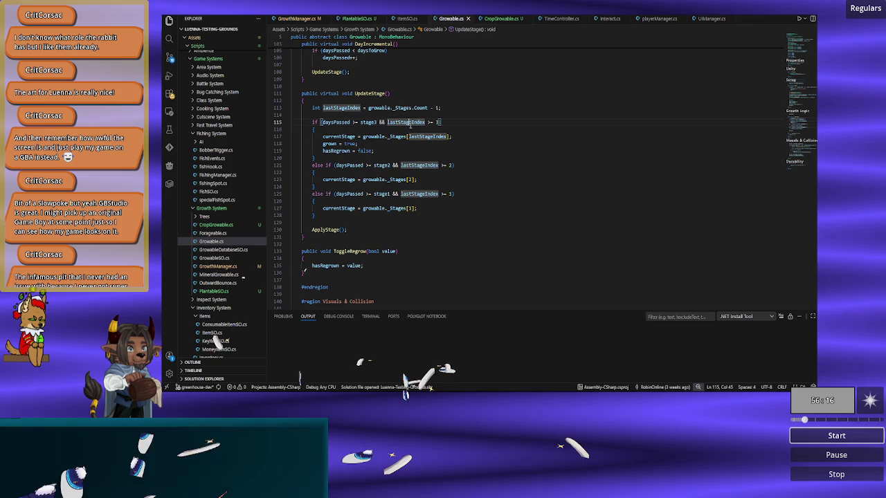
{"action": "double_click", "coordinate": [409, 122]}
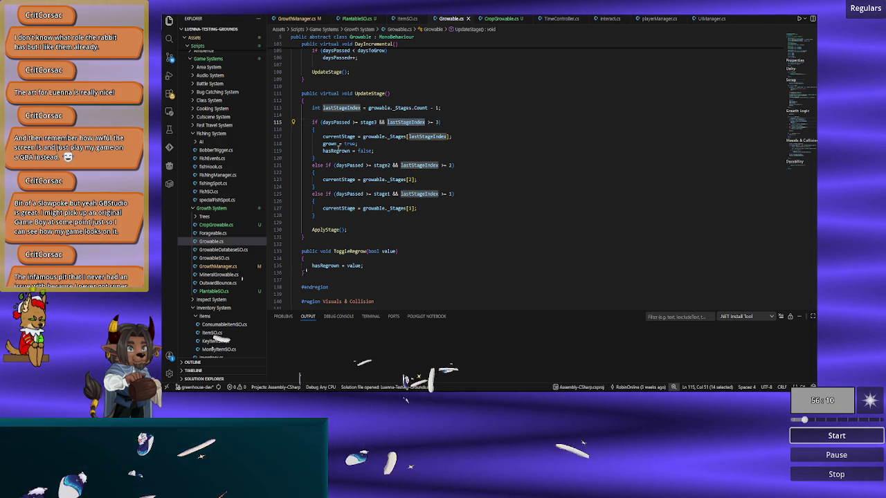
{"action": "scroll", "coordinate": [369, 238], "scroll_direction": "down", "scroll_amount": 5}
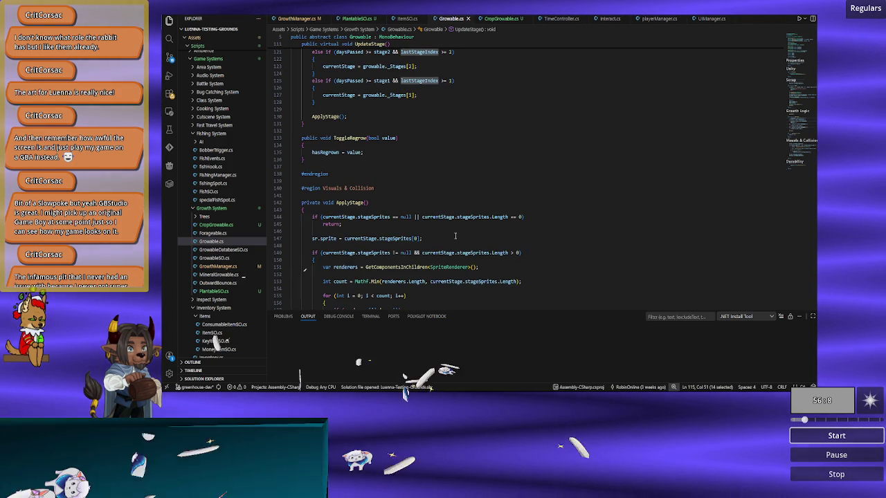
{"action": "scroll", "coordinate": [454, 236], "scroll_direction": "down", "scroll_amount": 4}
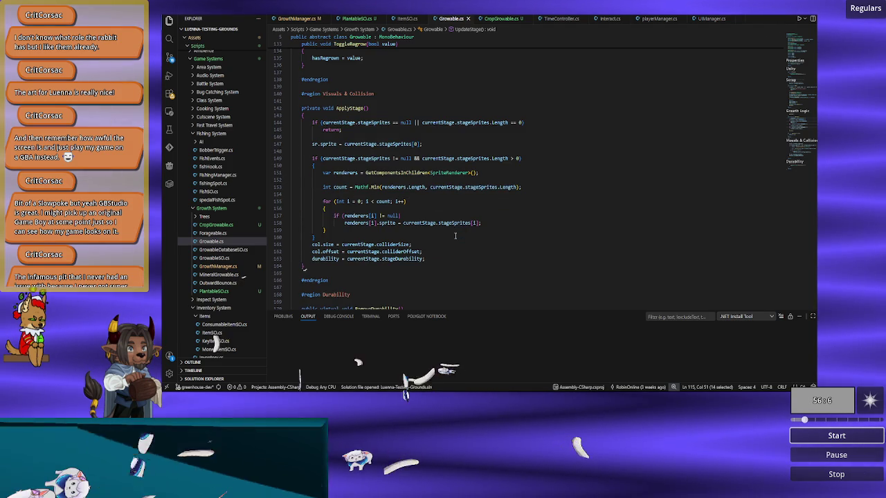
{"action": "scroll", "coordinate": [455, 236], "scroll_direction": "up", "scroll_amount": 20}
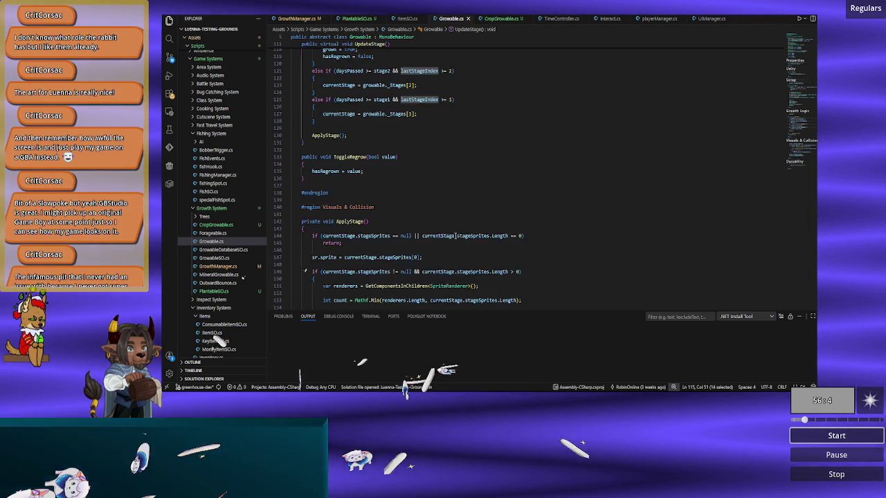
{"action": "scroll", "coordinate": [454, 235], "scroll_direction": "up", "scroll_amount": 12}
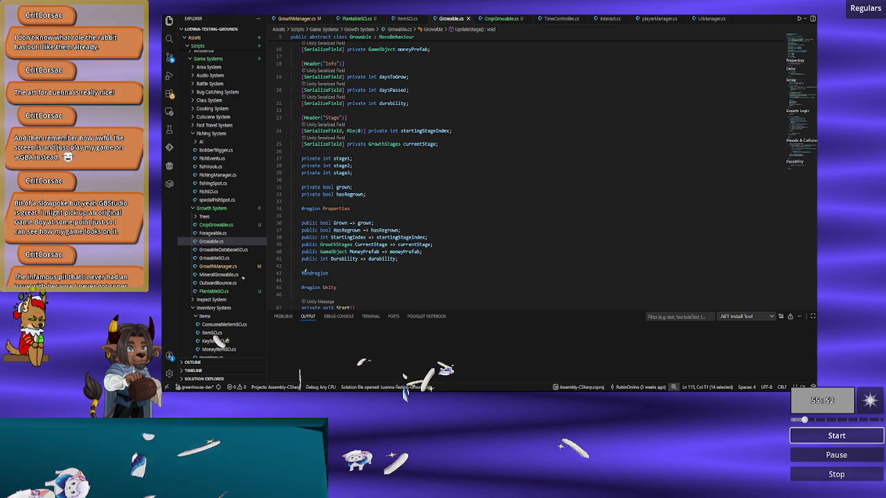
- Clear the lastStageIndex selection and scroll through Growable's SetUp code
{"action": "left_click", "coordinate": [446, 238]}
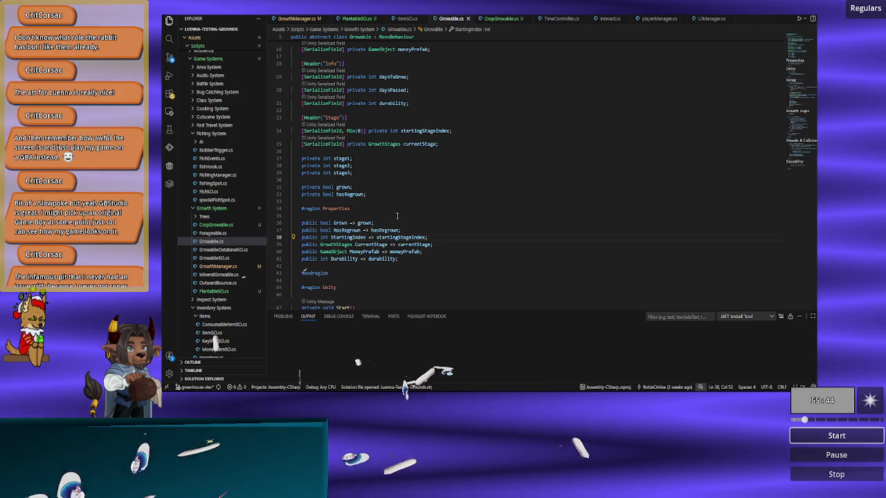
{"action": "scroll", "coordinate": [397, 216], "scroll_direction": "up", "scroll_amount": 2}
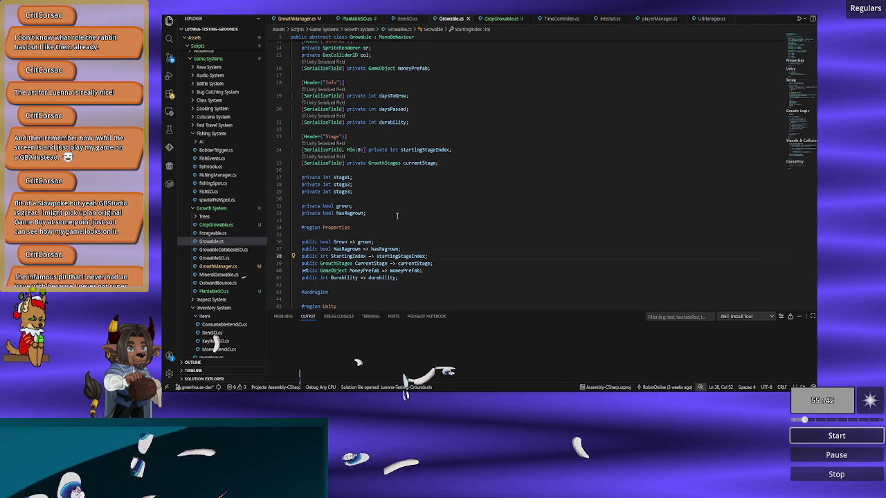
{"action": "scroll", "coordinate": [397, 216], "scroll_direction": "up", "scroll_amount": 3}
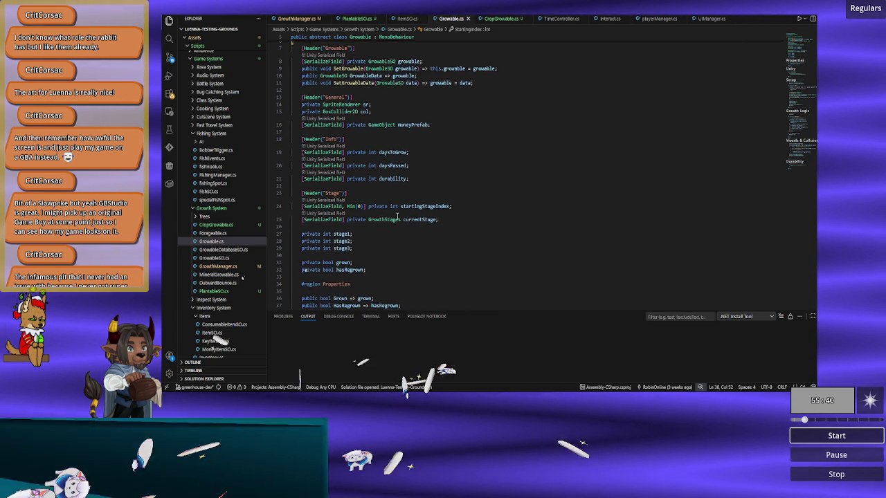
{"action": "scroll", "coordinate": [397, 216], "scroll_direction": "up", "scroll_amount": 1}
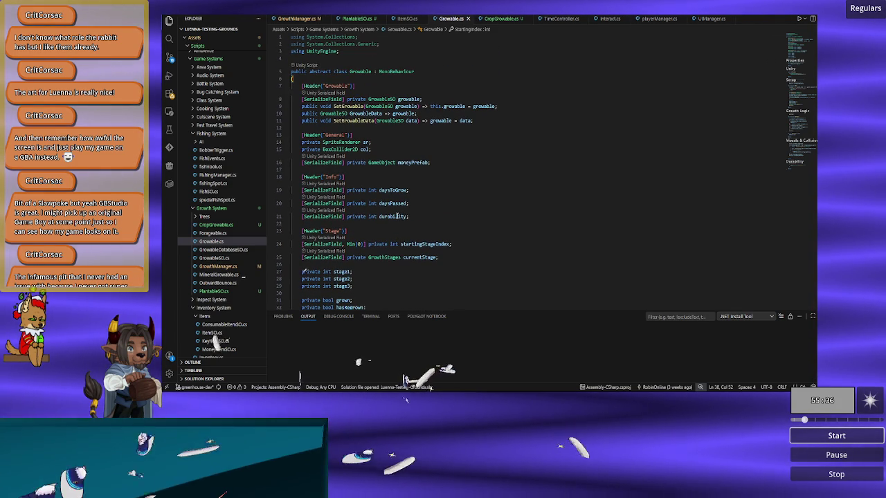
{"action": "scroll", "coordinate": [398, 216], "scroll_direction": "down", "scroll_amount": 10}
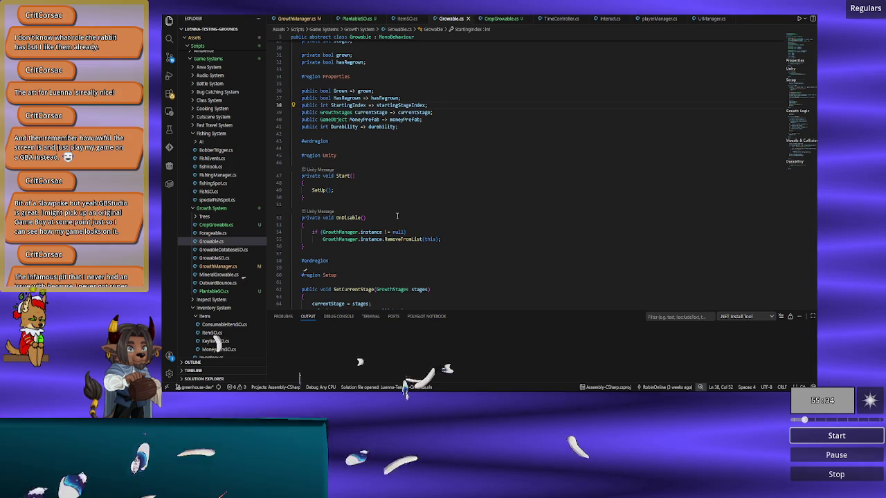
{"action": "scroll", "coordinate": [397, 216], "scroll_direction": "down", "scroll_amount": 3}
{"action": "scroll", "coordinate": [397, 216], "scroll_direction": "down", "scroll_amount": 1}
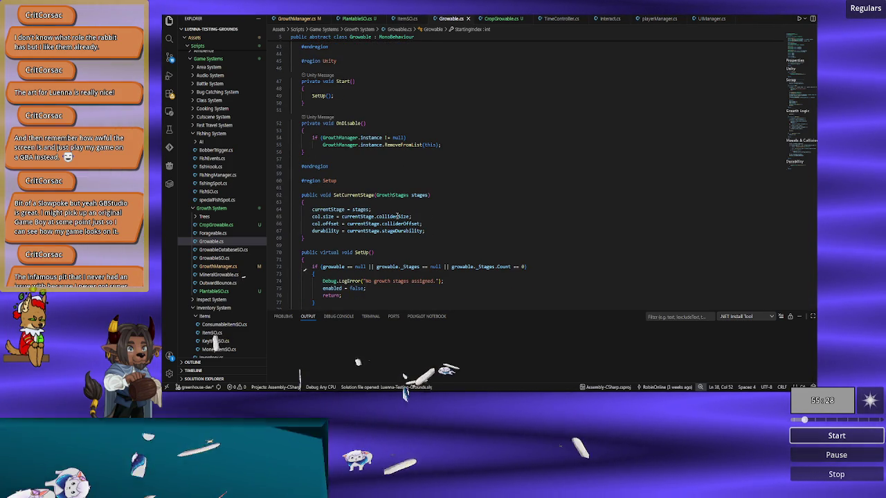
{"action": "scroll", "coordinate": [397, 216], "scroll_direction": "down", "scroll_amount": 4}
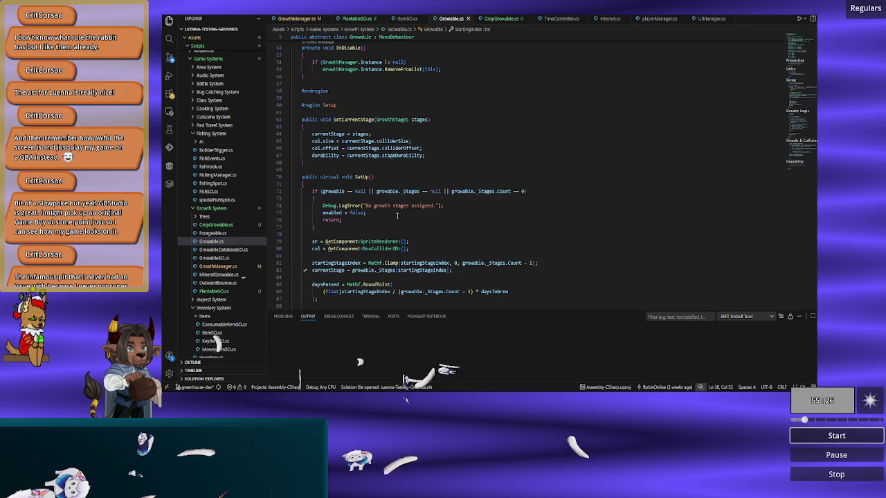
{"action": "scroll", "coordinate": [397, 216], "scroll_direction": "down", "scroll_amount": 2}
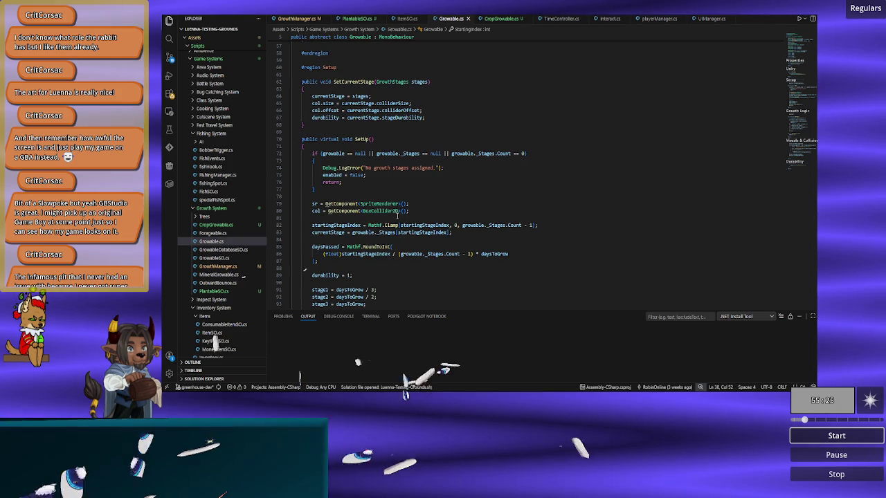
- Highlight every use of startingStageIndex, including line 83, then bring up GrowthManager.cs
{"action": "double_click", "coordinate": [344, 224]}
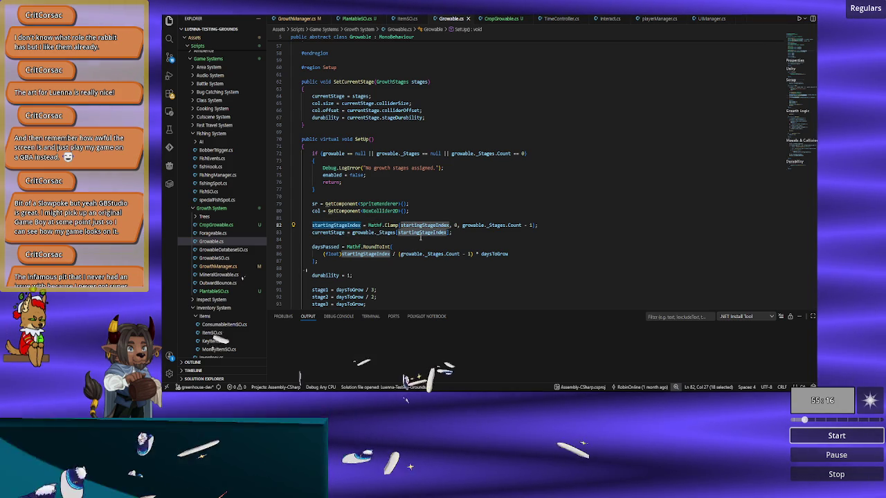
{"action": "left_click", "coordinate": [423, 232]}
{"action": "double_click", "coordinate": [422, 232]}
{"action": "scroll", "coordinate": [460, 249], "scroll_direction": "up", "scroll_amount": 10}
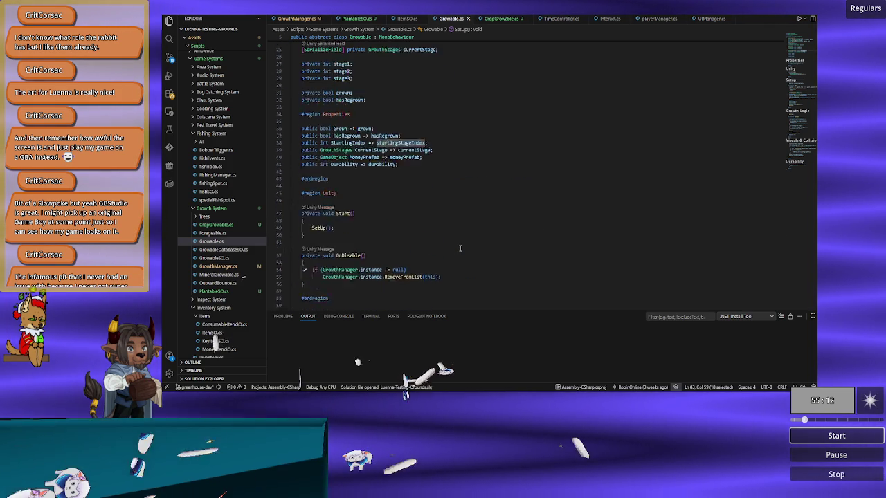
{"action": "scroll", "coordinate": [459, 248], "scroll_direction": "up", "scroll_amount": 2}
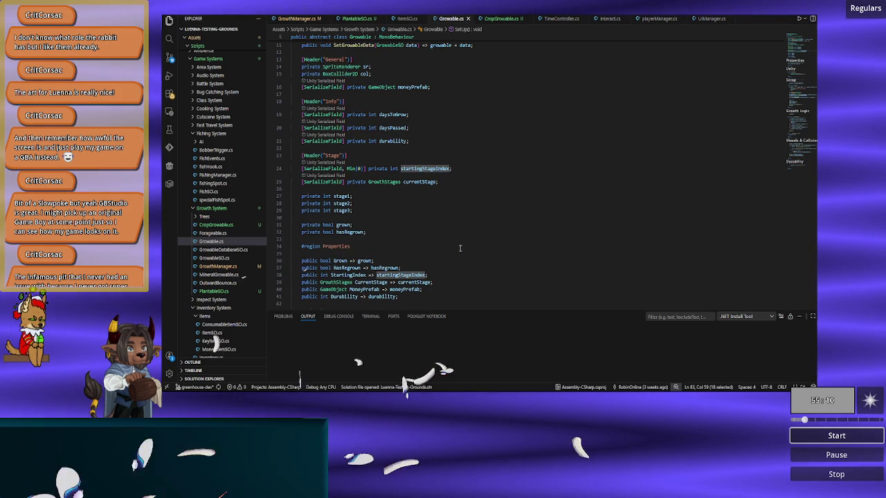
{"action": "scroll", "coordinate": [460, 247], "scroll_direction": "up", "scroll_amount": 2}
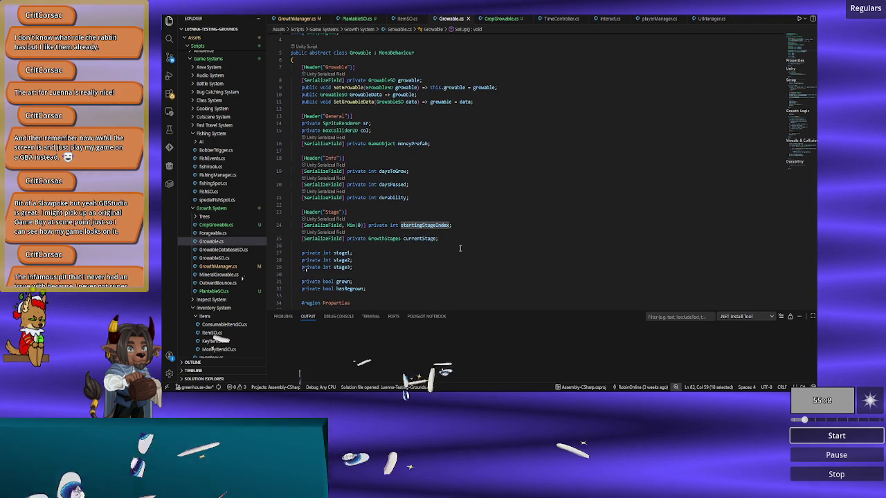
{"action": "scroll", "coordinate": [459, 247], "scroll_direction": "down", "scroll_amount": 15}
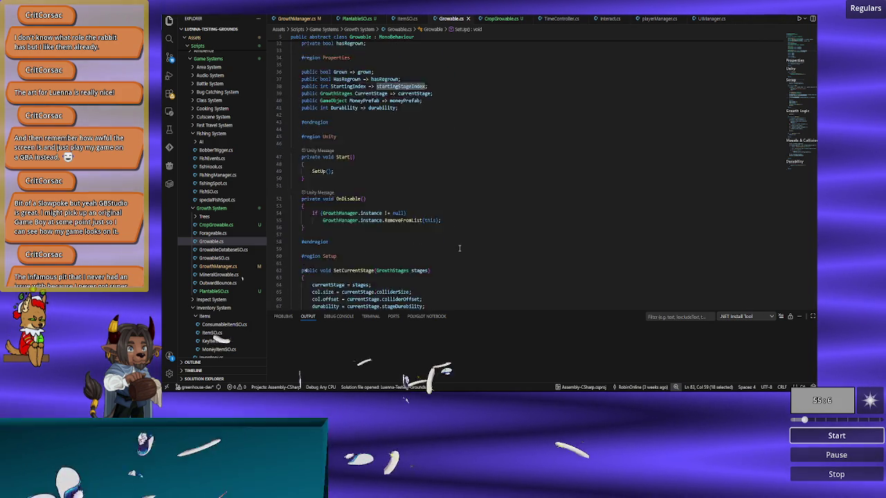
{"action": "scroll", "coordinate": [459, 248], "scroll_direction": "down", "scroll_amount": 2}
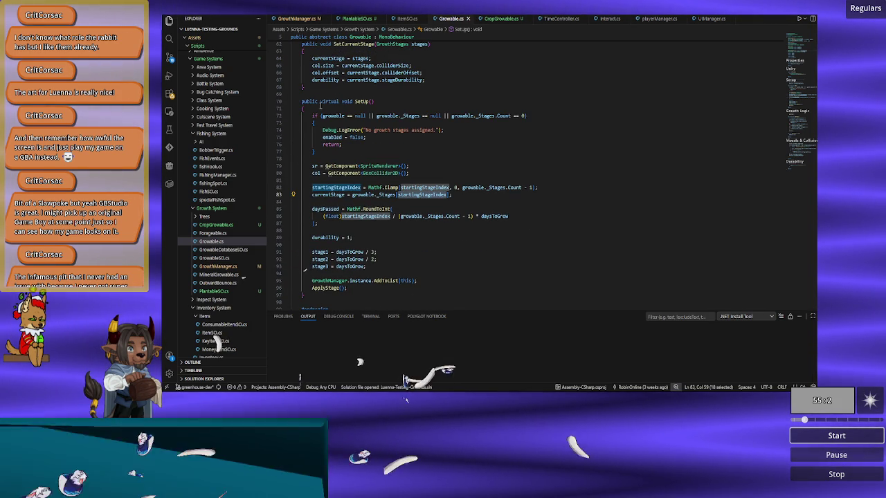
{"action": "left_click", "coordinate": [289, 20]}
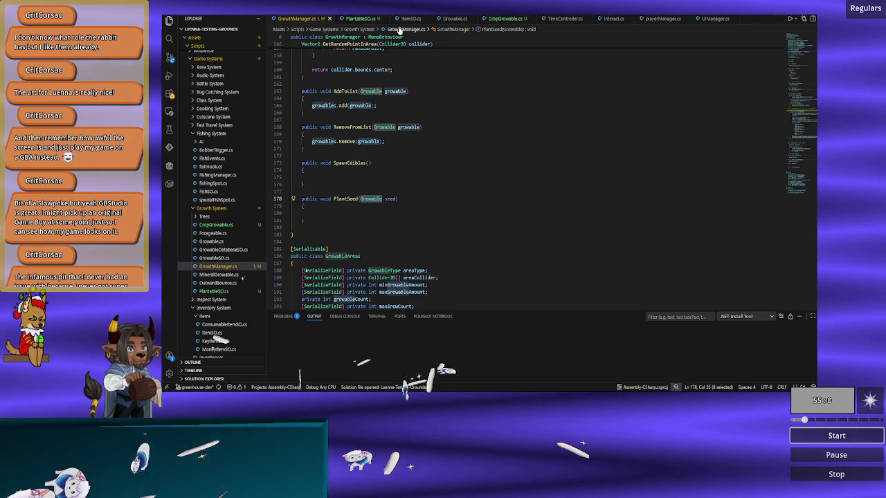
- Recheck Growable.cs, search GrowthManager.cs for 'starting', then switch back to the Unity Editor
{"action": "left_click", "coordinate": [454, 21]}
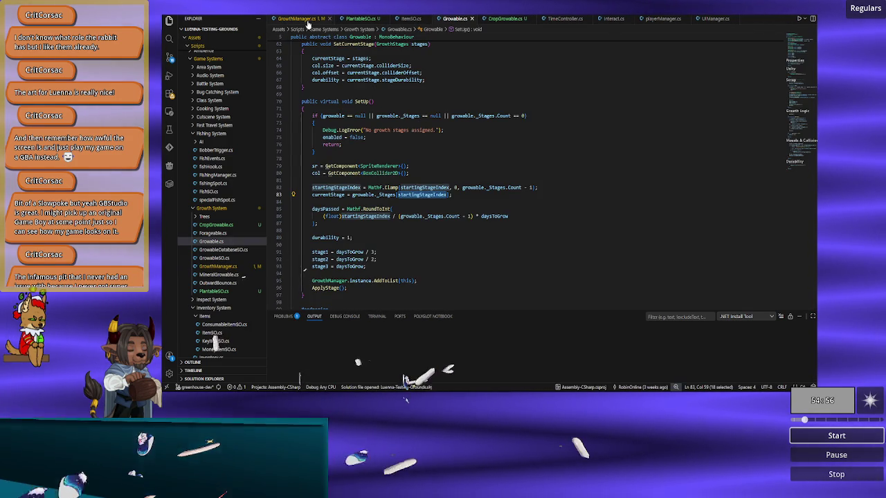
{"action": "left_click", "coordinate": [304, 19]}
{"action": "key", "text": "ctrl+f"}
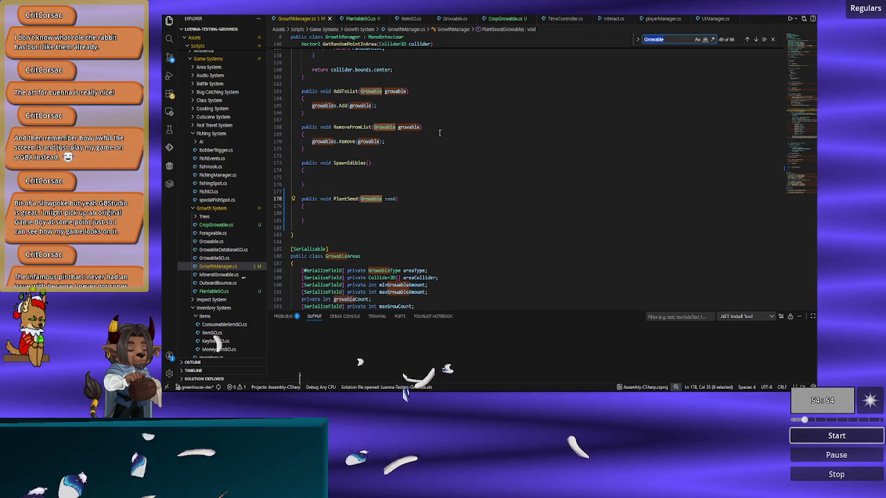
{"action": "type", "text": "starting"}
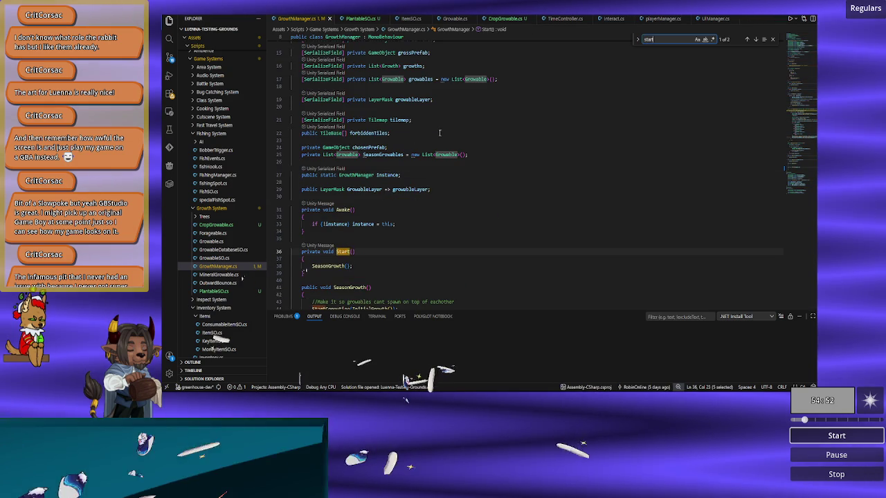
{"action": "key", "text": "ctrl+BackSpace"}
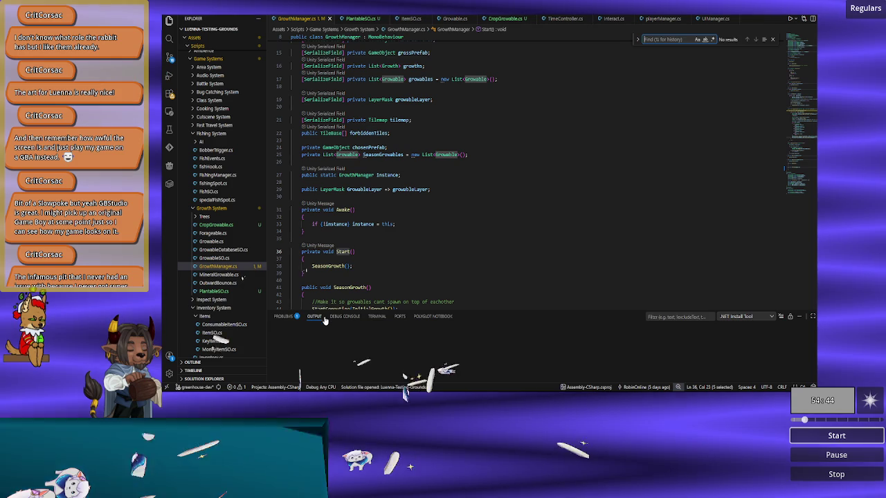
{"action": "key", "text": "alt+Tab"}
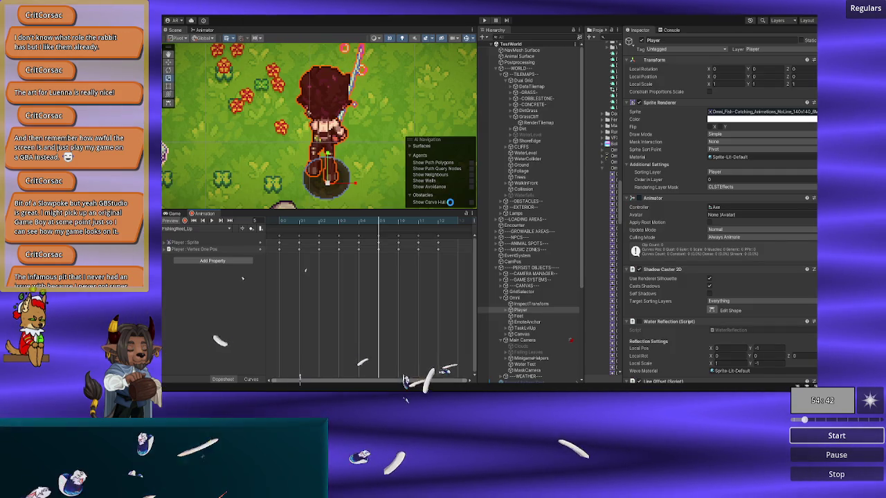